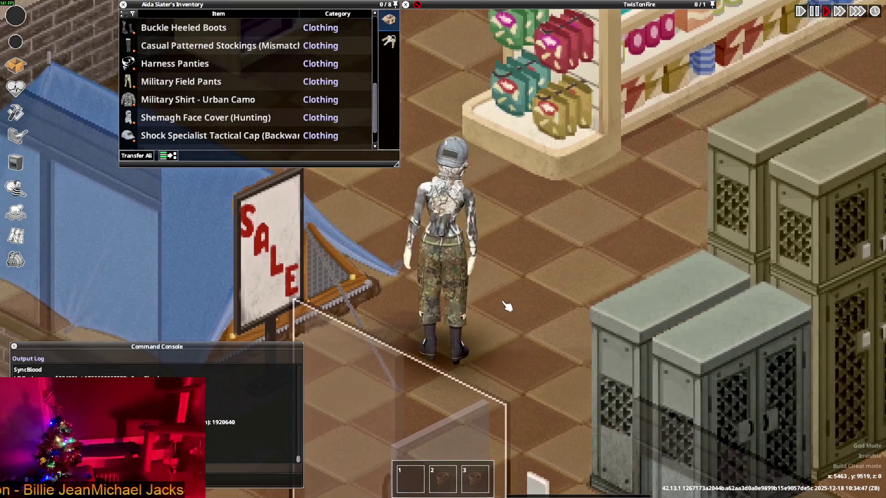
# - Put on the Sport Sneakers from the character's inventory
pyautogui.press('s')
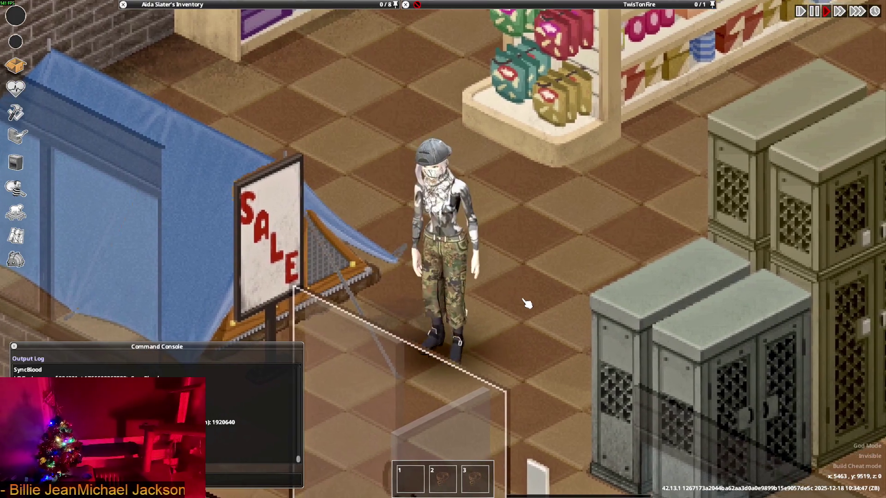
pyautogui.press('w')
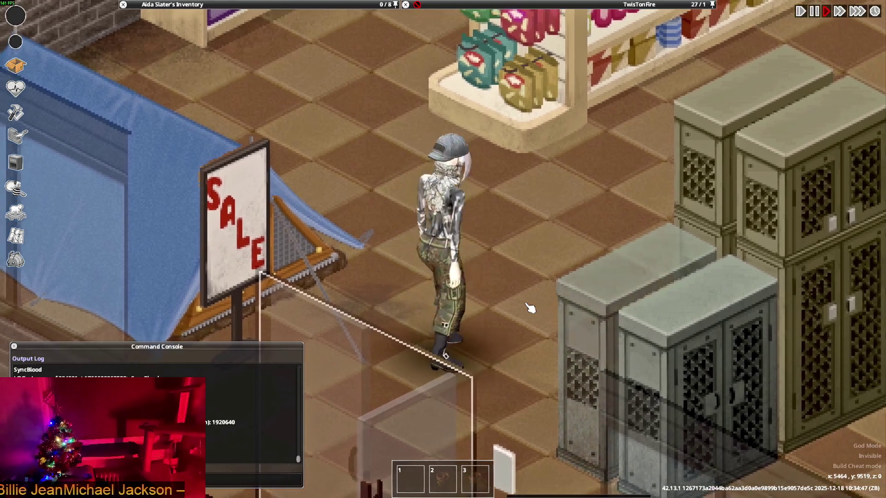
pyautogui.moveTo(183, 85)
pyautogui.scroll(3, 183, 88)
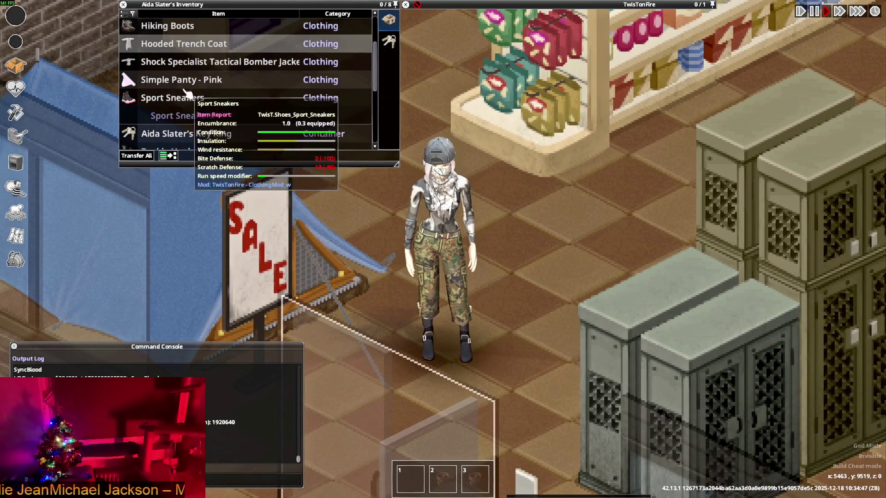
pyautogui.rightClick(178, 100)
pyautogui.click(192, 126)
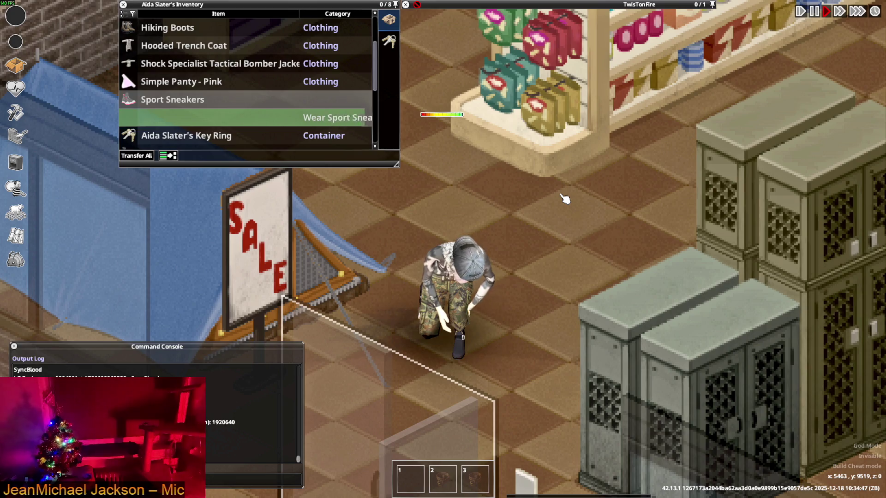
# - Walk the character out of the shop and along the street to the taxi
pyautogui.press('d')
pyautogui.press('w')
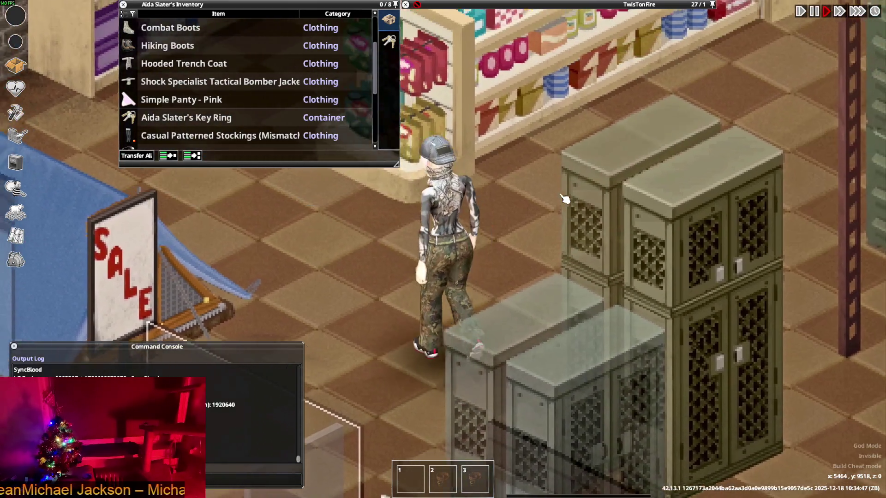
pyautogui.press('s')
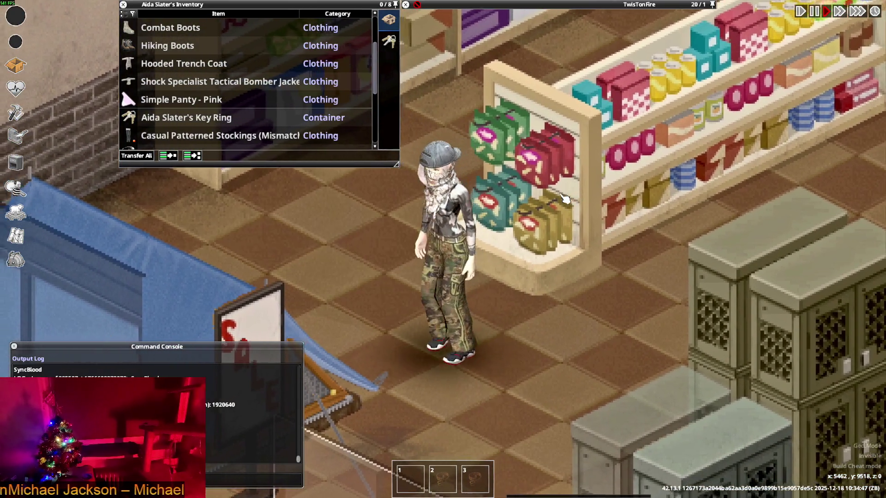
pyautogui.press('a')
pyautogui.scroll(4, 196, 109)
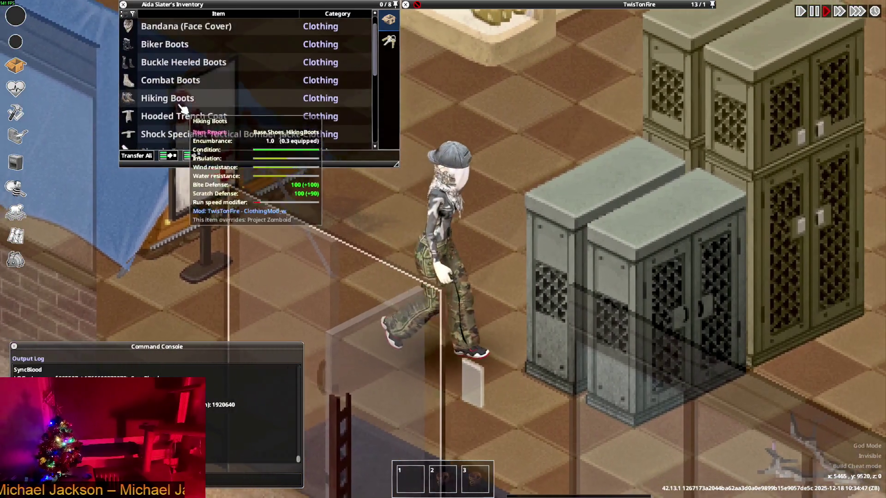
pyautogui.scroll(-6, 197, 100)
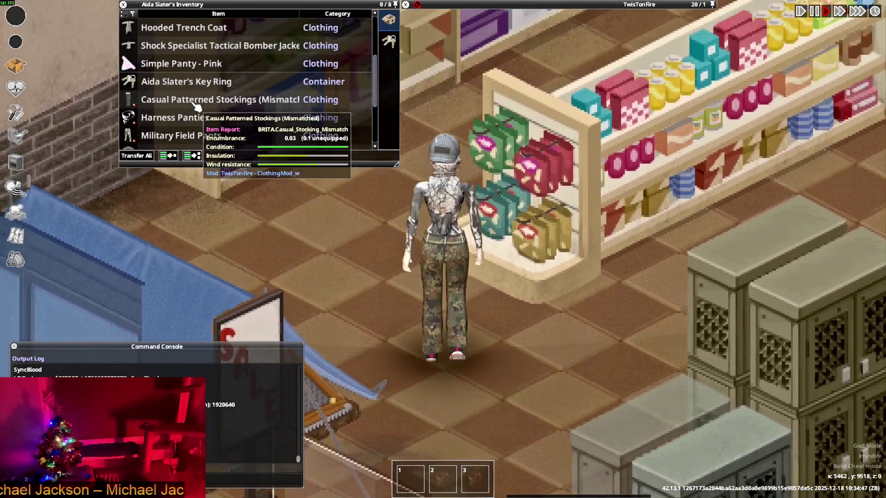
pyautogui.press('s')
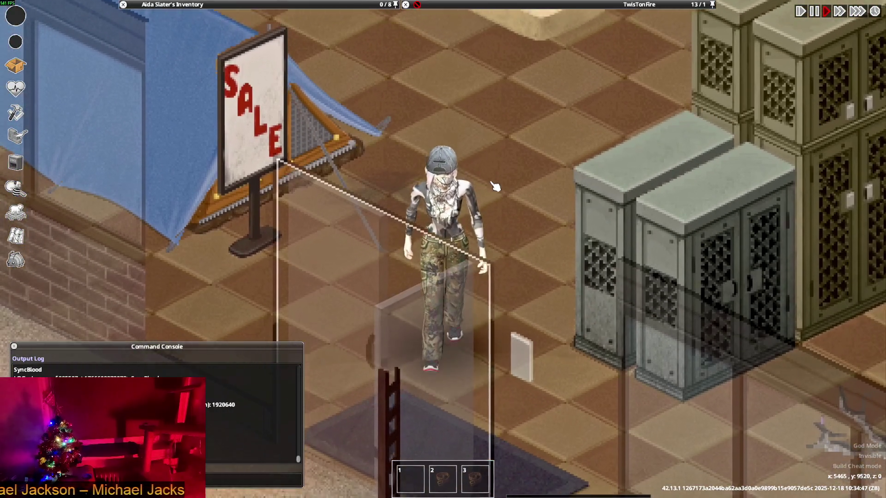
pyautogui.press('s')
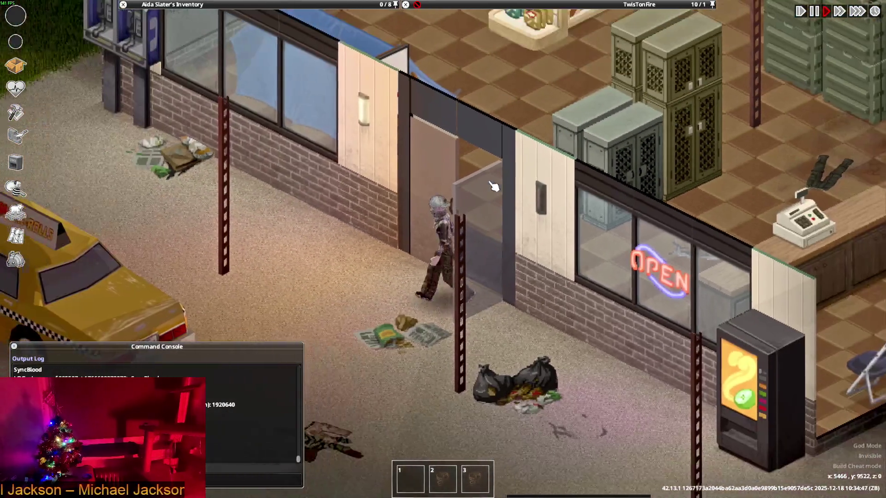
pyautogui.press('s')
pyautogui.press('a')
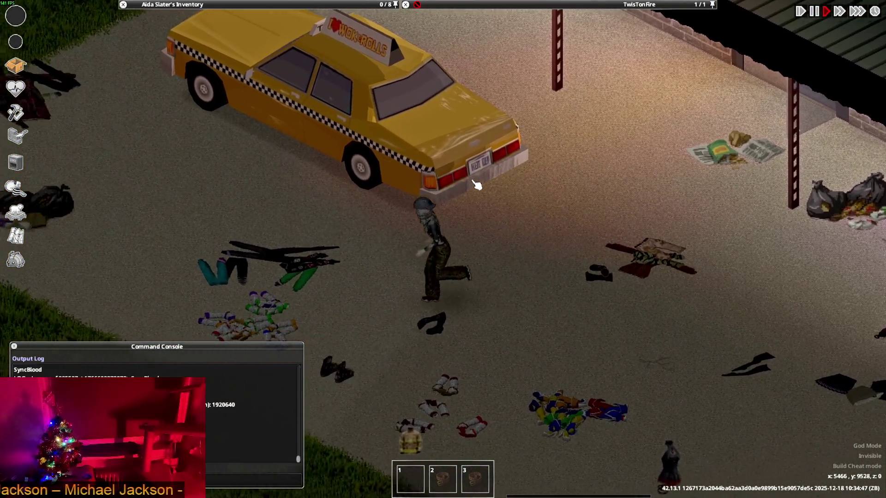
pyautogui.moveTo(213, 11)
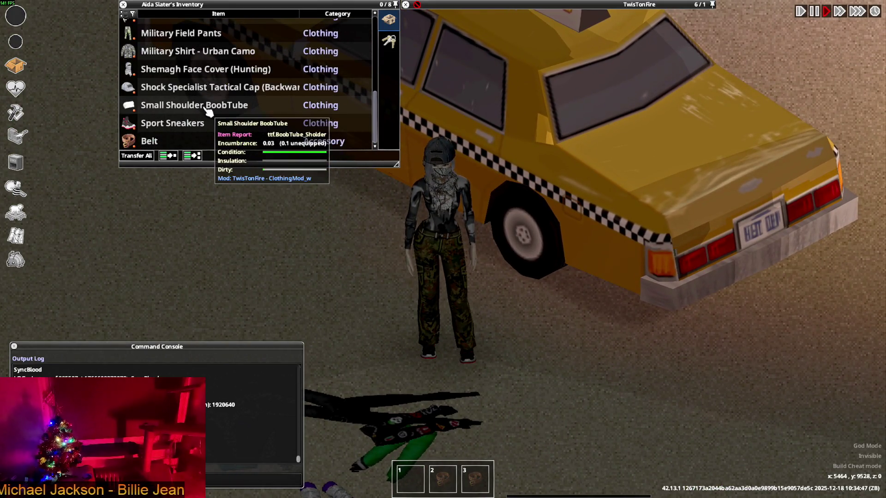
# - Walk the character around the street near the taxi
pyautogui.press('s')
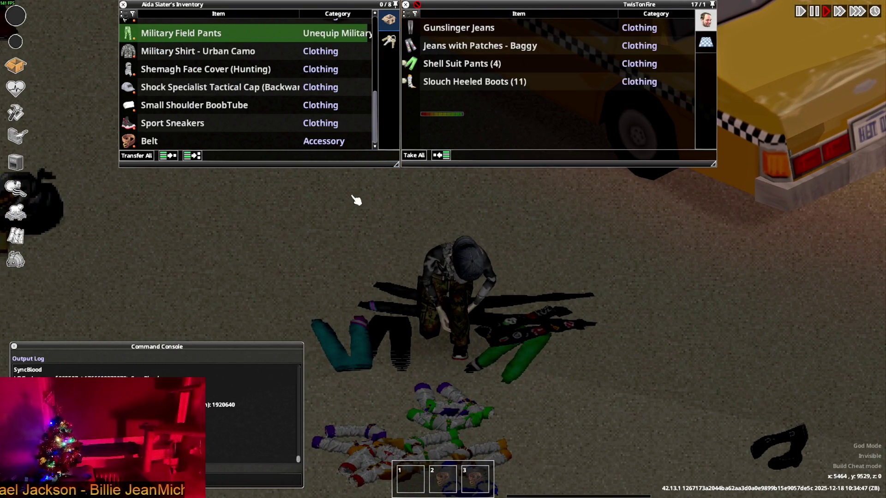
pyautogui.scroll(3, 249, 121)
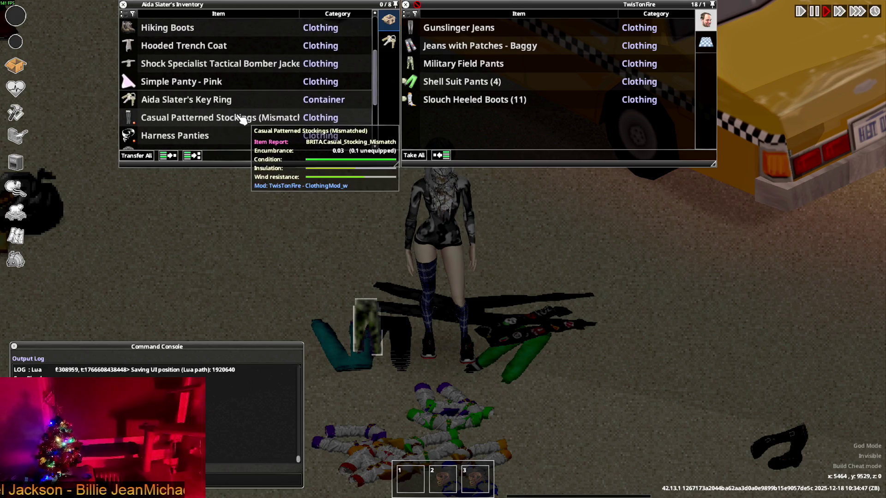
pyautogui.press('d')
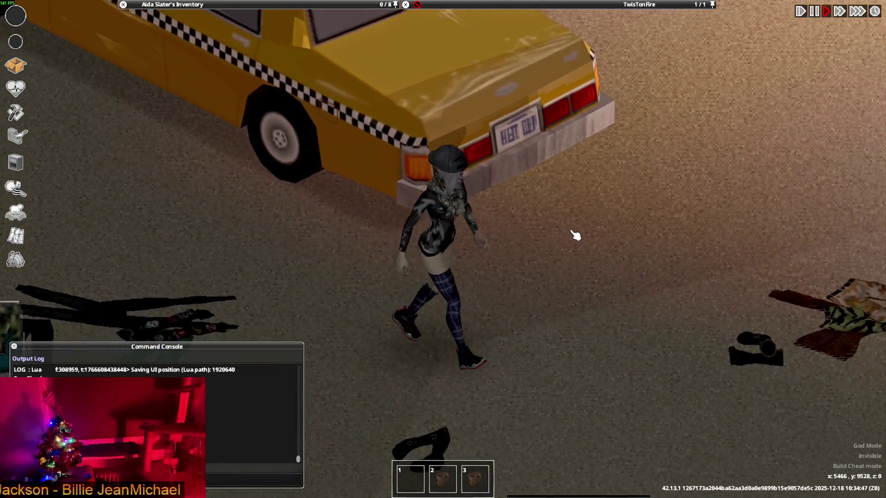
pyautogui.press('s')
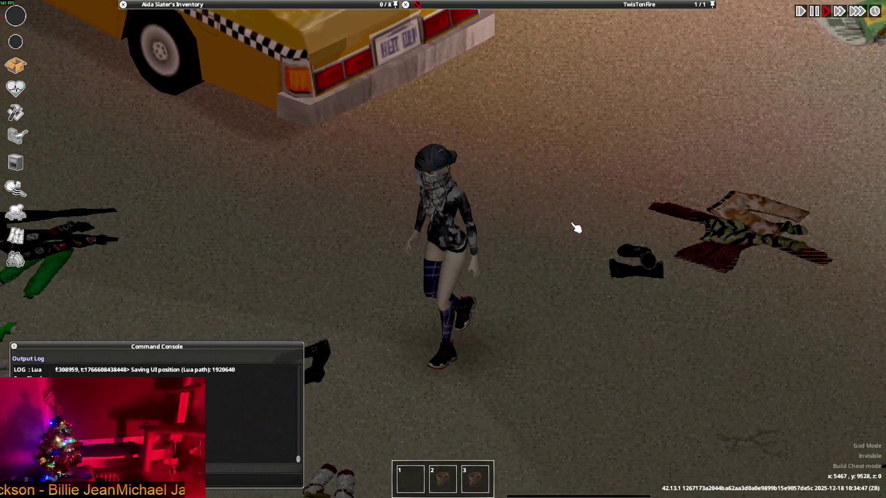
# - Wear the Casual Patterned Stockings below the knee, then switch them to over the knee
pyautogui.moveTo(612, 12)
pyautogui.rightClick(191, 119)
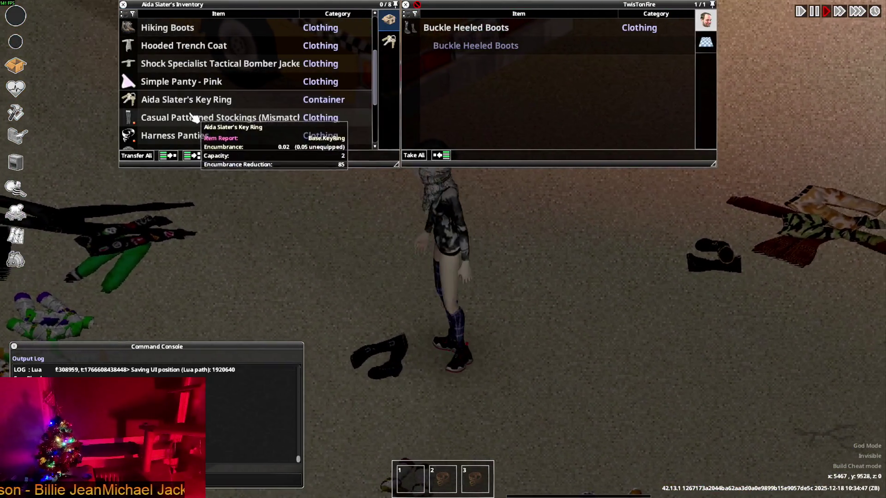
pyautogui.moveTo(226, 144)
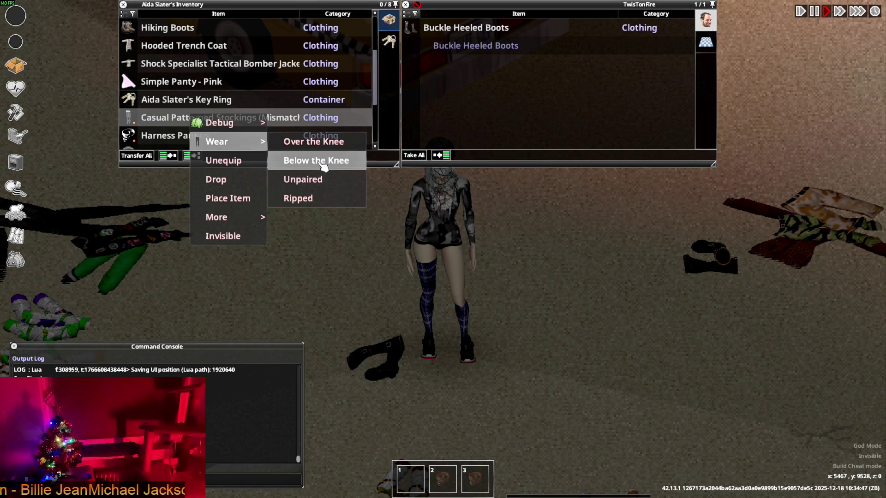
pyautogui.click(318, 163)
pyautogui.rightClick(176, 119)
pyautogui.moveTo(203, 125)
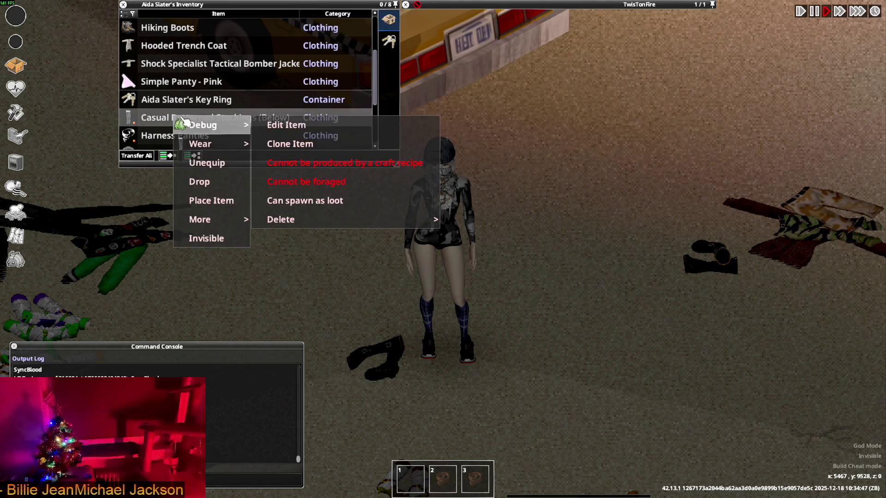
pyautogui.moveTo(247, 144)
pyautogui.click(298, 146)
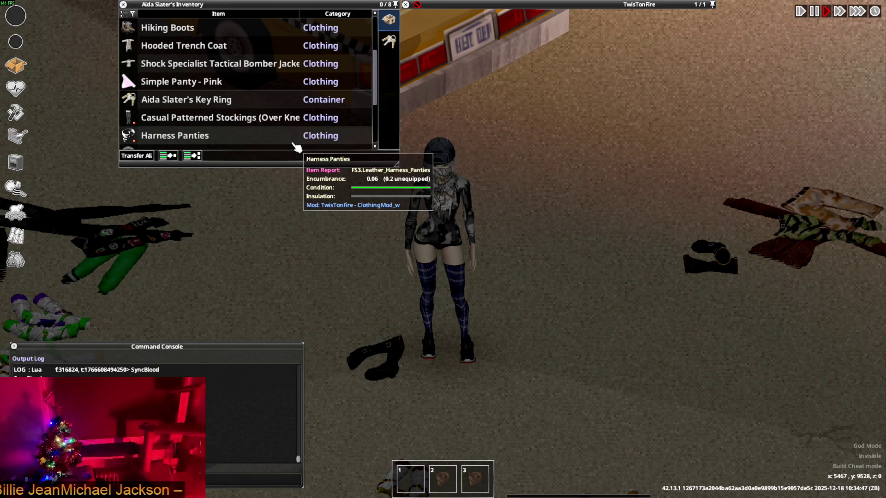
# - Walk the character right, then switch to the Blender window
pyautogui.moveTo(518, 5)
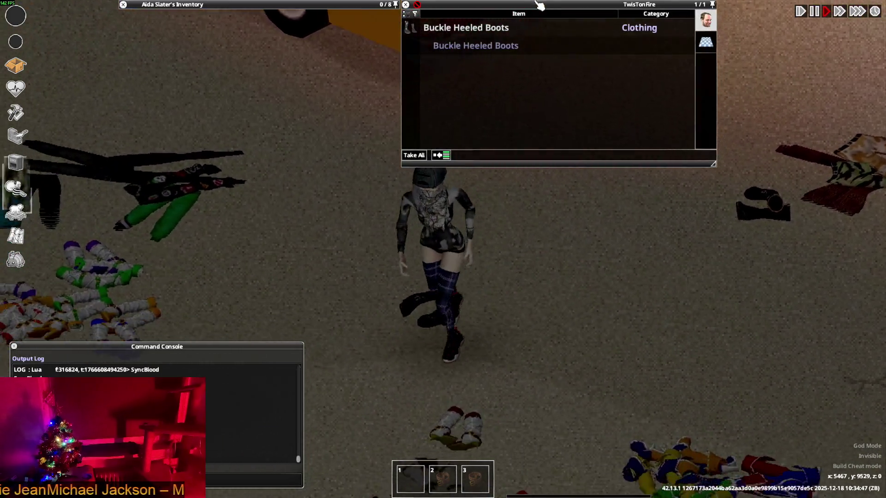
pyautogui.moveTo(416, 67)
pyautogui.press('d')
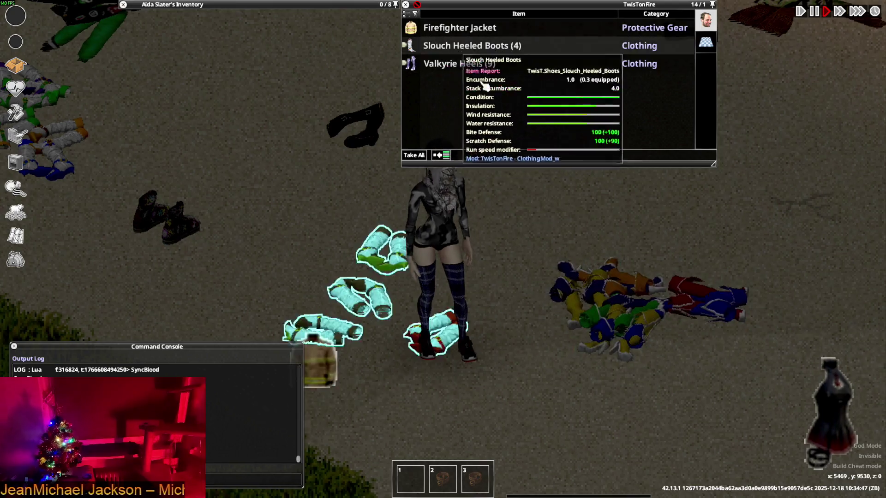
pyautogui.moveTo(352, 69)
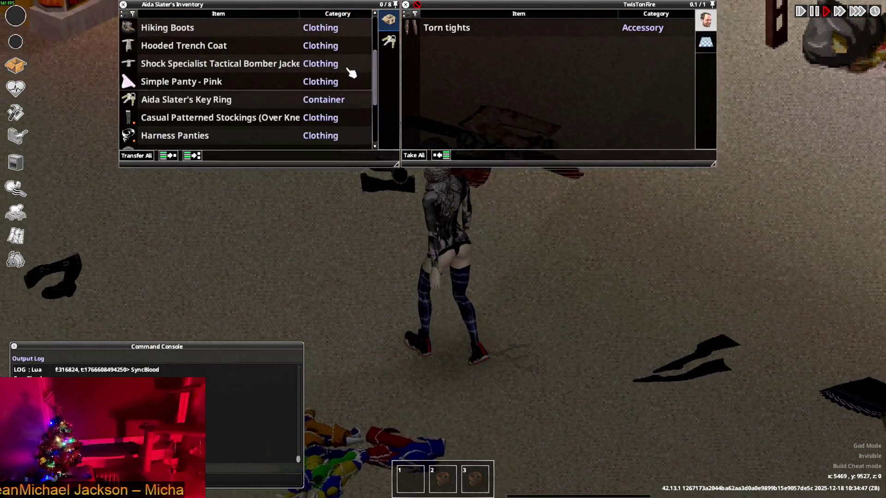
pyautogui.hotkey('alt', 'Tab')
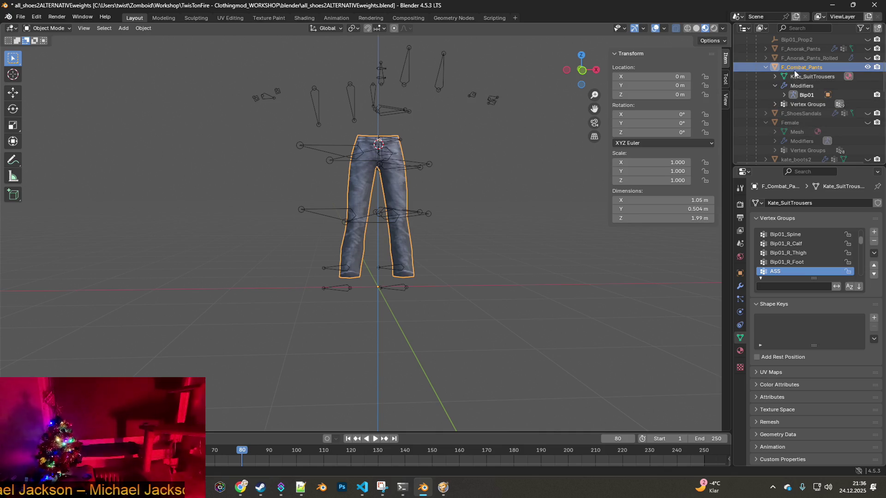
# - Check F_Combat_Pants' modifiers, select F_Bosak_Pants and orbit around the pants
pyautogui.click(740, 287)
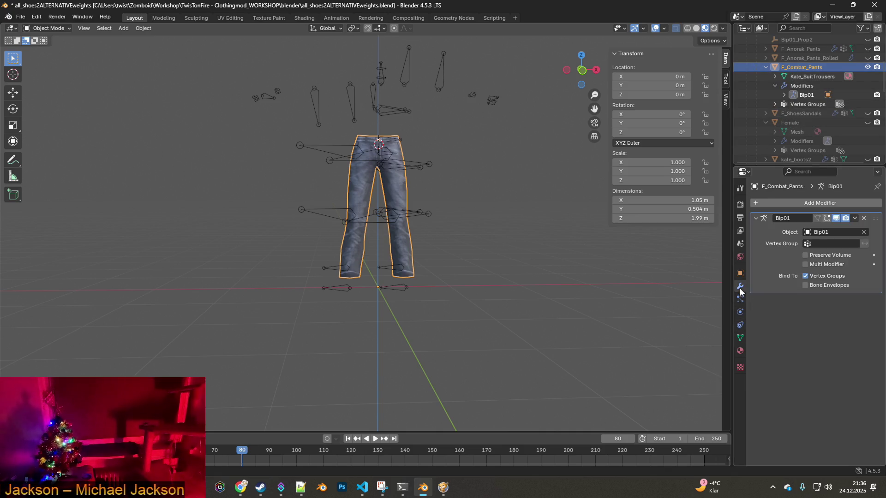
pyautogui.click(766, 68)
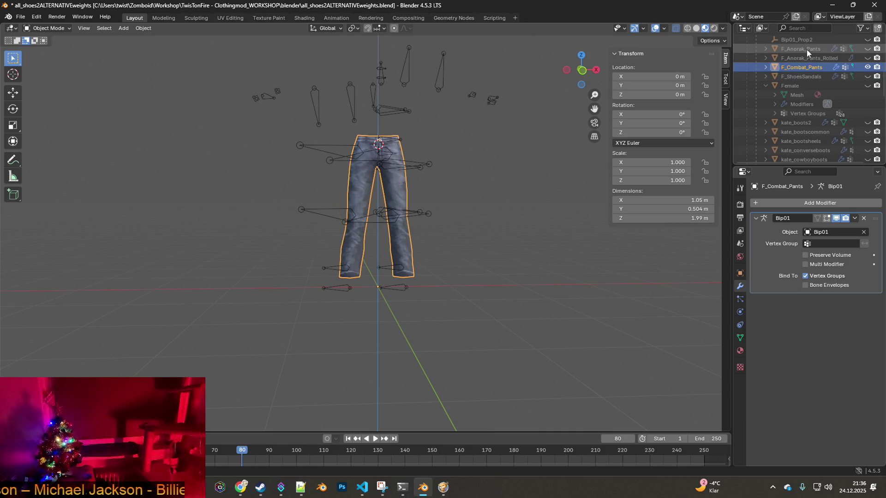
pyautogui.scroll(5, 806, 49)
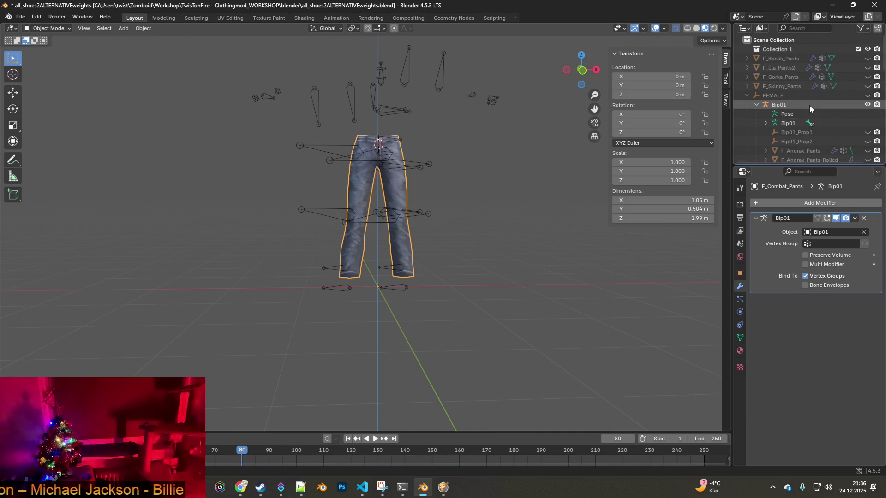
pyautogui.click(774, 60)
pyautogui.moveTo(491, 156); pyautogui.dragTo(336, 172, button='middle')
pyautogui.scroll(6, 486, 167)
pyautogui.moveTo(492, 185)
pyautogui.mouseDown(button='middle')
pyautogui.moveTo(416, 187)
pyautogui.moveTo(346, 173)
pyautogui.moveTo(452, 165)
pyautogui.moveTo(550, 174)
pyautogui.moveTo(503, 178)
pyautogui.moveTo(567, 148)
pyautogui.mouseUp(button='middle')
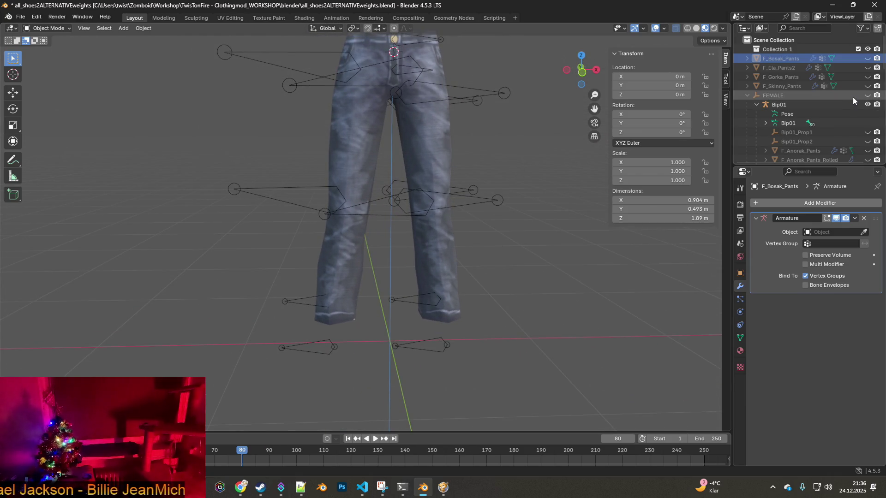
pyautogui.scroll(-2, 853, 96)
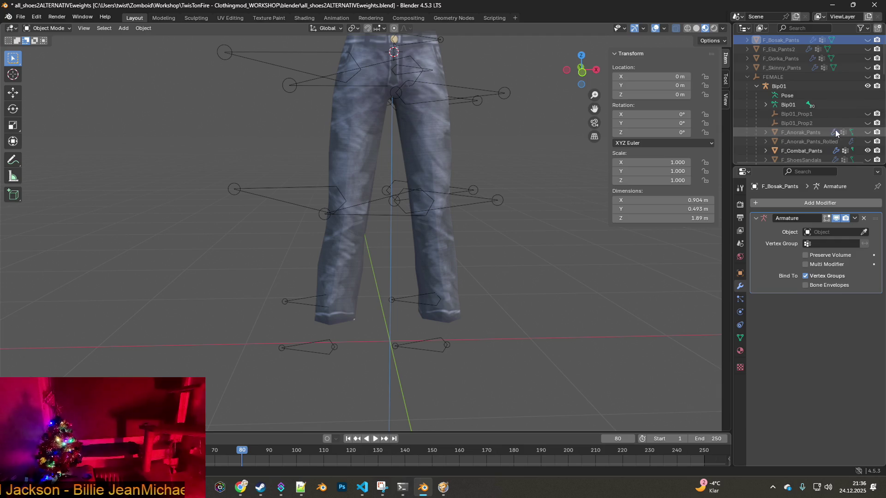
# - Hide the denim combat pants mesh and show F_Bosak_Pants instead
pyautogui.click(868, 151)
pyautogui.scroll(2, 850, 118)
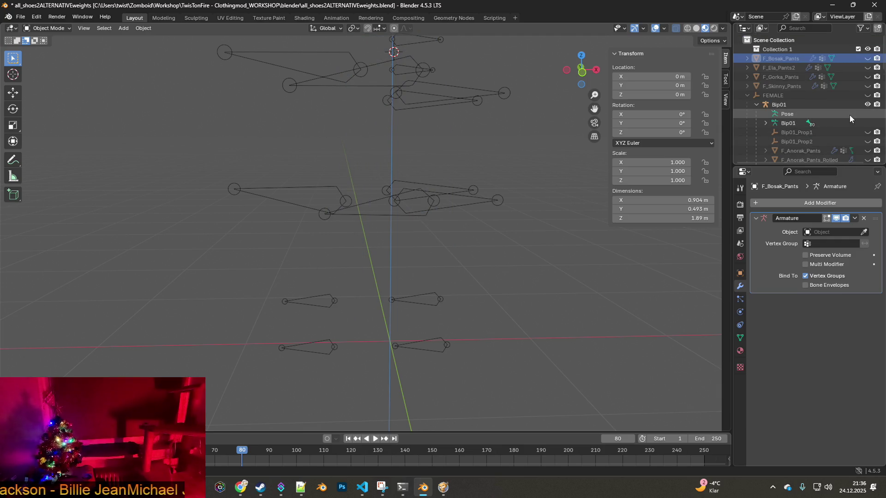
pyautogui.click(868, 62)
pyautogui.moveTo(553, 126)
pyautogui.mouseDown(button='middle')
pyautogui.moveTo(444, 134)
pyautogui.moveTo(561, 135)
pyautogui.moveTo(339, 147)
pyautogui.moveTo(508, 139)
pyautogui.moveTo(438, 144)
pyautogui.moveTo(497, 161)
pyautogui.moveTo(404, 136)
pyautogui.moveTo(467, 111)
pyautogui.moveTo(438, 113)
pyautogui.mouseUp(button='middle')
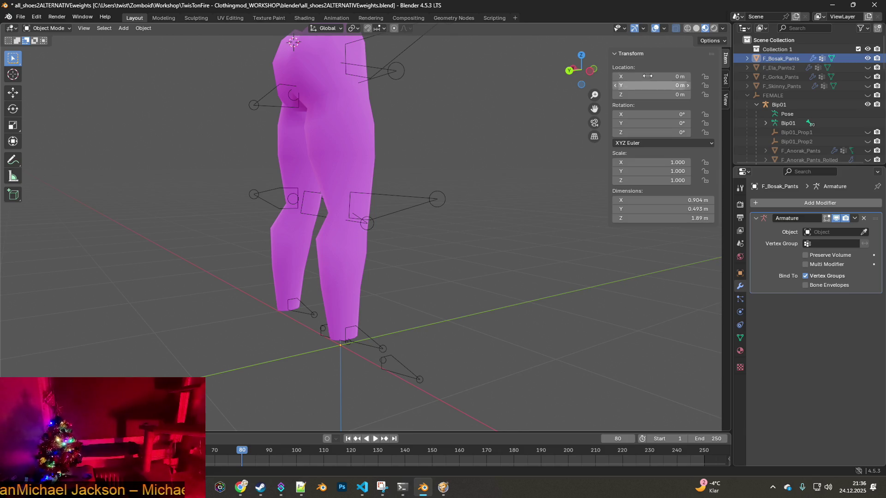
# - Copy the F_Bosak_Pants object name and switch to another window
pyautogui.doubleClick(784, 58)
pyautogui.moveTo(800, 58); pyautogui.dragTo(760, 60)
pyautogui.hotkey('ctrl', 'c')
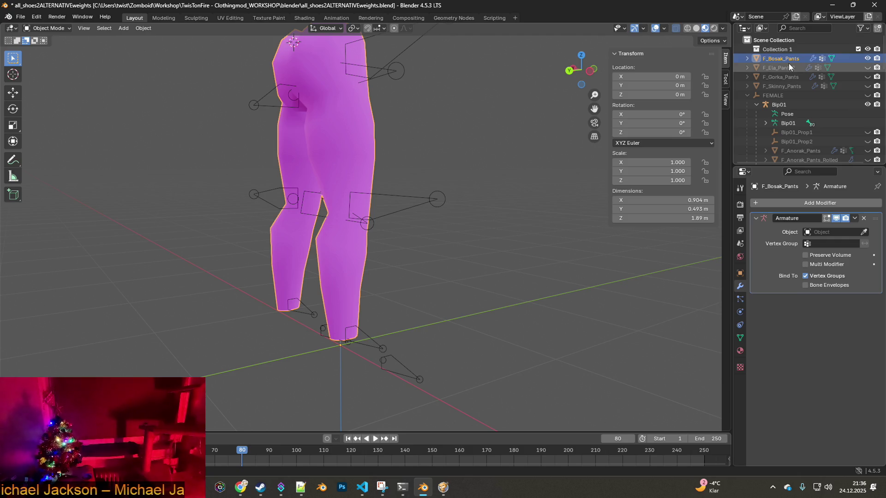
pyautogui.hotkey('alt', 'Tab')
# - Search all mod files in Notepad++ for F_Bosak_Pants, find no matches, and return to Blender
pyautogui.hotkey('alt', 'Tab')
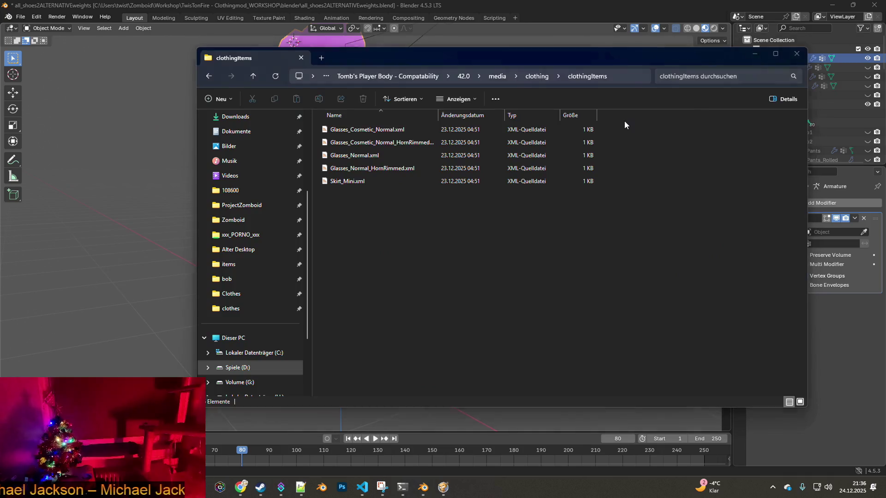
pyautogui.hotkey('alt', 'Tab')
pyautogui.hotkey('alt', 'Tab')
pyautogui.hotkey('alt', 'Tab')
pyautogui.hotkey('alt', 'Tab')
pyautogui.hotkey('alt', 'Tab')
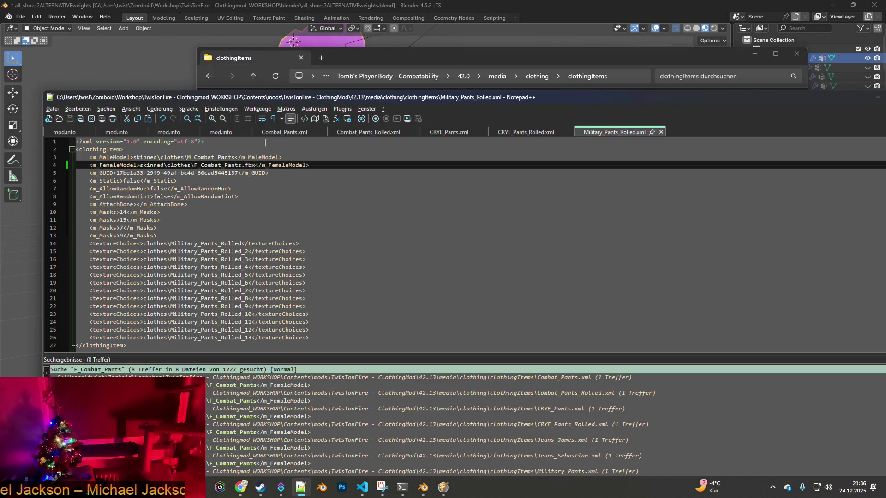
pyautogui.click(105, 111)
pyautogui.click(112, 117)
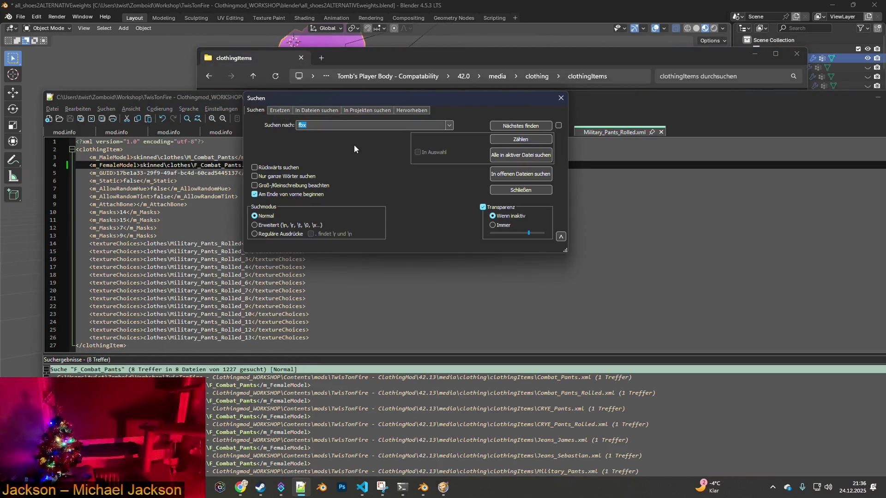
pyautogui.click(323, 111)
pyautogui.hotkey('ctrl', 'v')
pyautogui.click(502, 126)
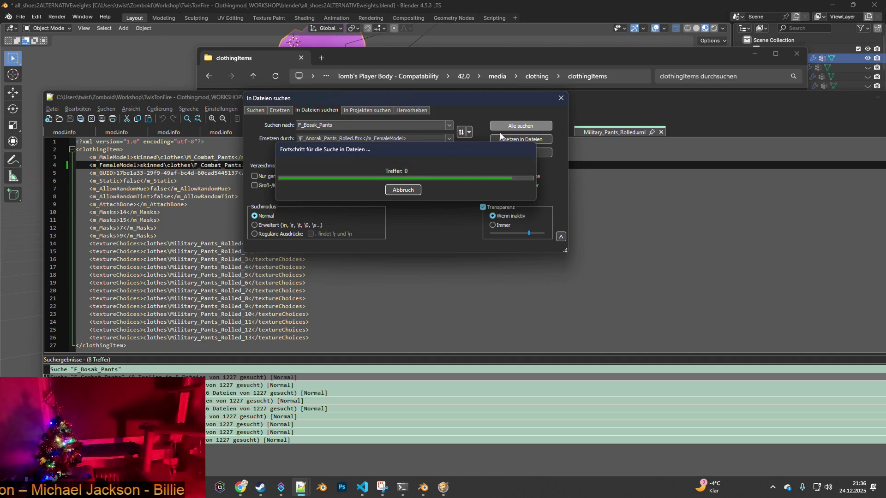
pyautogui.click(553, 98)
pyautogui.moveTo(677, 53); pyautogui.dragTo(549, 66)
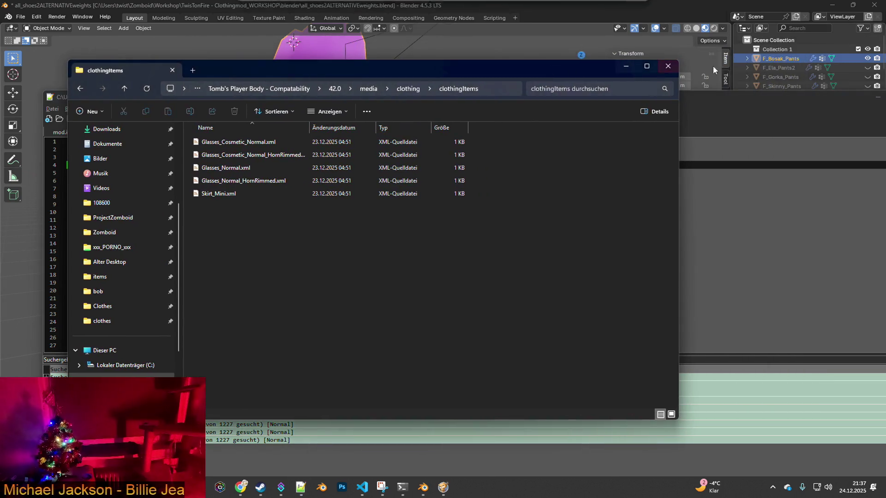
pyautogui.click(787, 61)
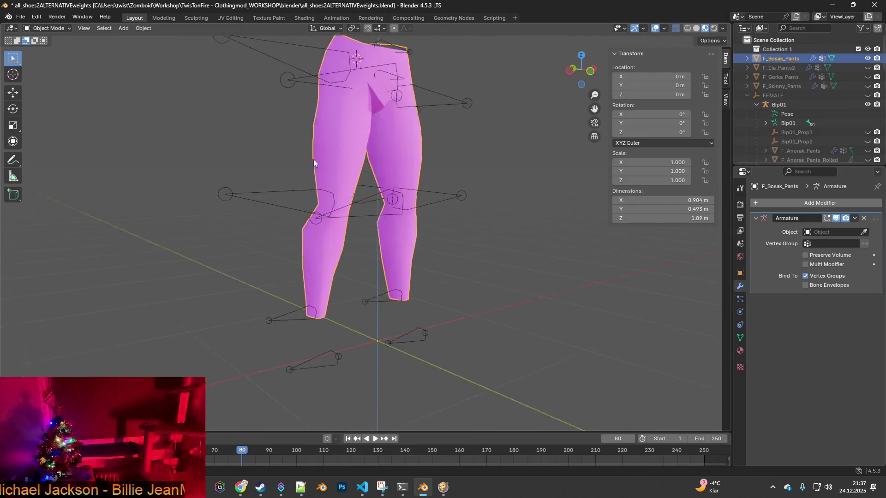
# - Delete the F_Bosak_Pants mesh after inspecting it
pyautogui.moveTo(314, 160); pyautogui.dragTo(452, 144, button='middle')
pyautogui.moveTo(379, 121)
pyautogui.mouseDown(button='middle')
pyautogui.moveTo(342, 153)
pyautogui.moveTo(281, 141)
pyautogui.moveTo(484, 147)
pyautogui.mouseUp(button='middle')
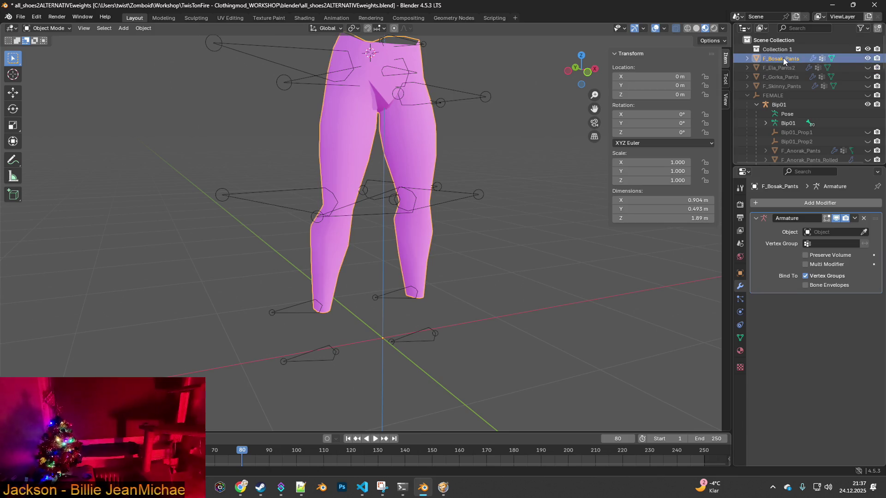
pyautogui.press('x')
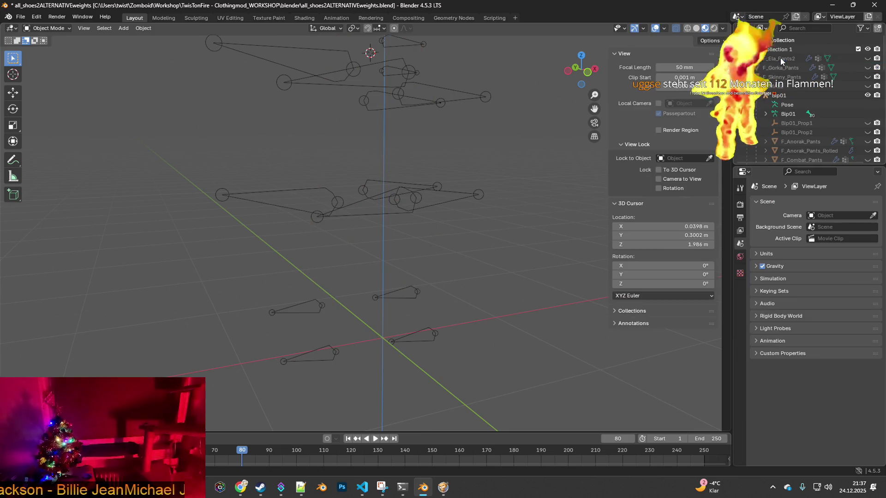
# - Show F_Gorka_Pants, copy its name, and bring Notepad++ back to the front
pyautogui.click(779, 59)
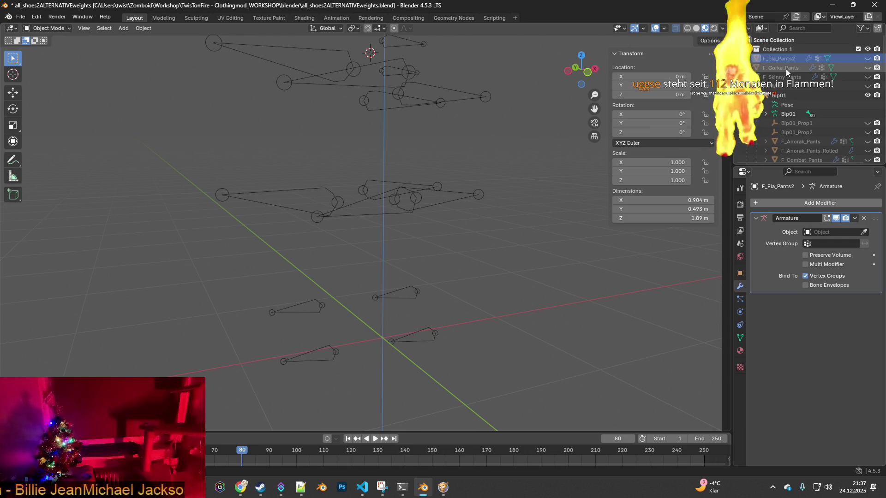
pyautogui.click(785, 68)
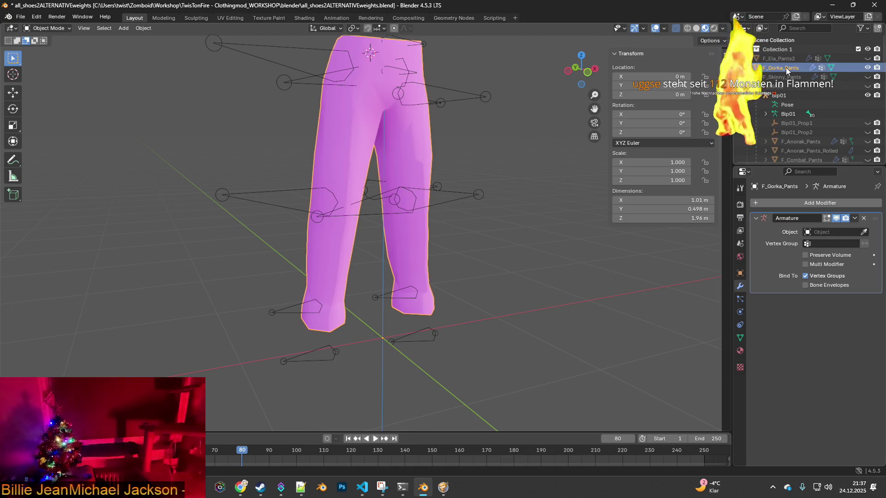
pyautogui.moveTo(482, 131)
pyautogui.mouseDown(button='middle')
pyautogui.moveTo(396, 133)
pyautogui.moveTo(384, 142)
pyautogui.moveTo(264, 138)
pyautogui.moveTo(604, 137)
pyautogui.mouseUp(button='middle')
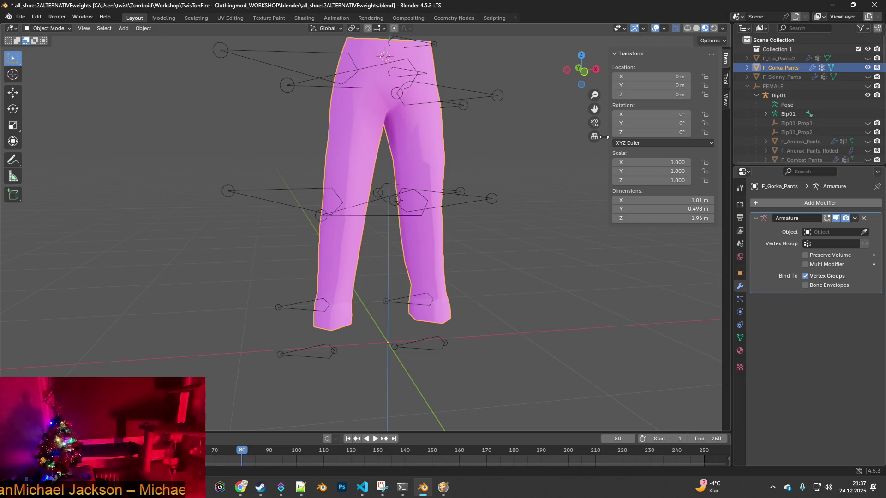
pyautogui.doubleClick(785, 68)
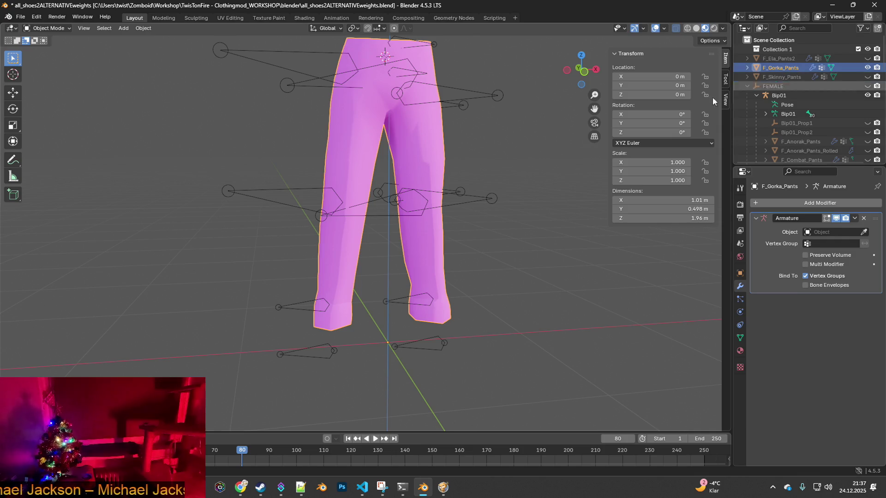
pyautogui.hotkey('alt', 'Tab')
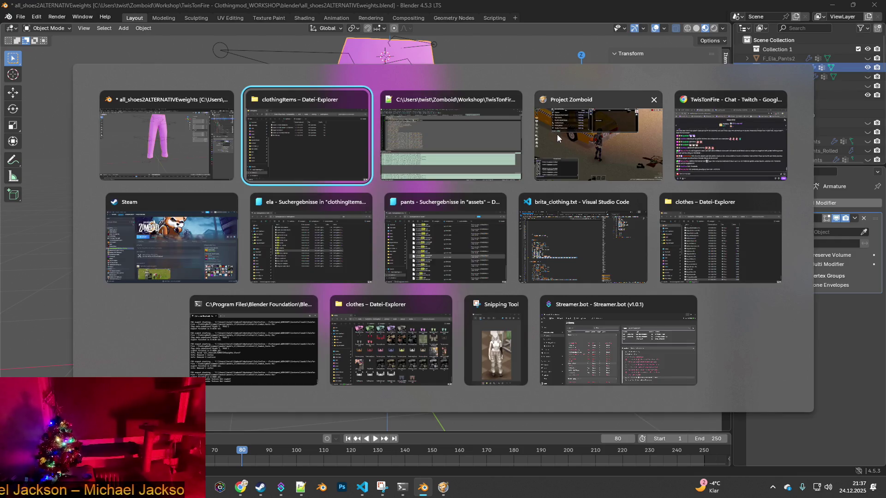
pyautogui.hotkey('alt', 'Tab')
pyautogui.moveTo(559, 98); pyautogui.dragTo(446, 59)
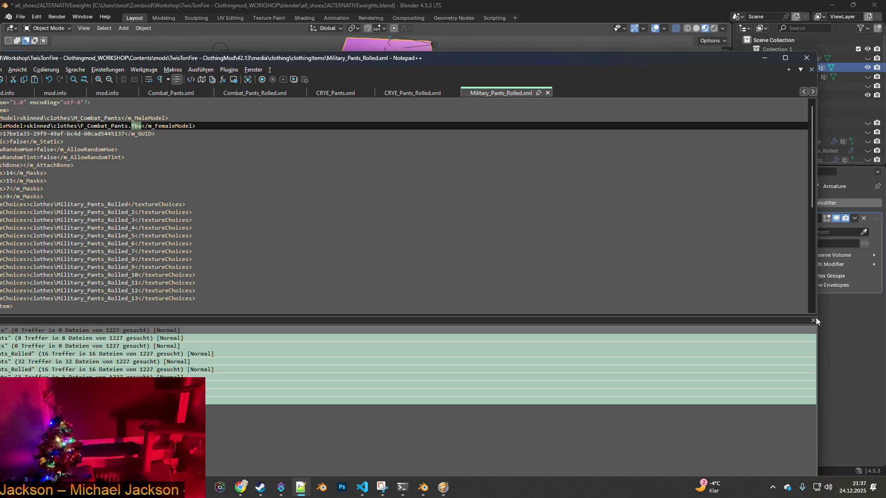
# - Search every mod file for F_Gorka_Pants (5 matches) and open Fire_Pants.xml at the match
pyautogui.click(814, 320)
pyautogui.moveTo(310, 51); pyautogui.dragTo(400, 47)
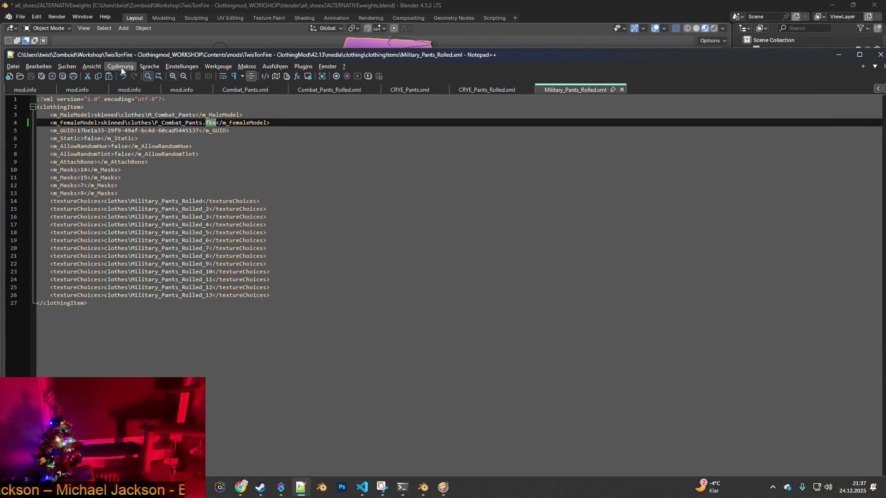
pyautogui.click(73, 66)
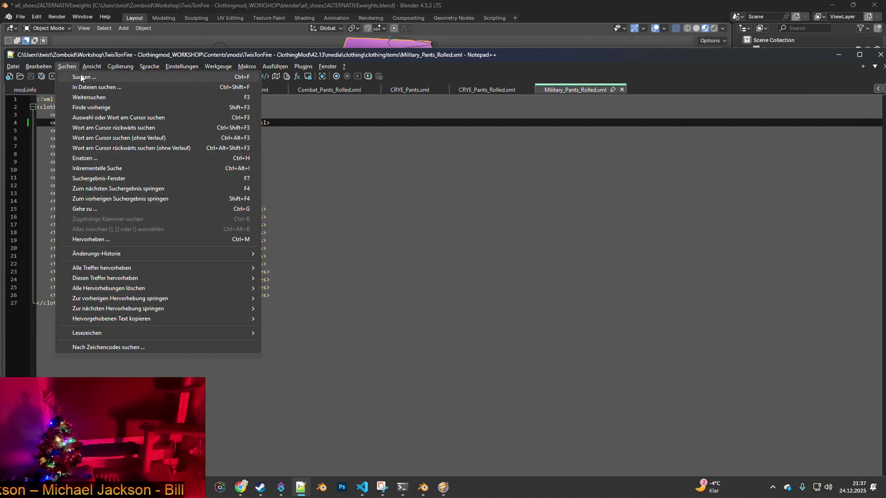
pyautogui.click(80, 75)
pyautogui.click(323, 111)
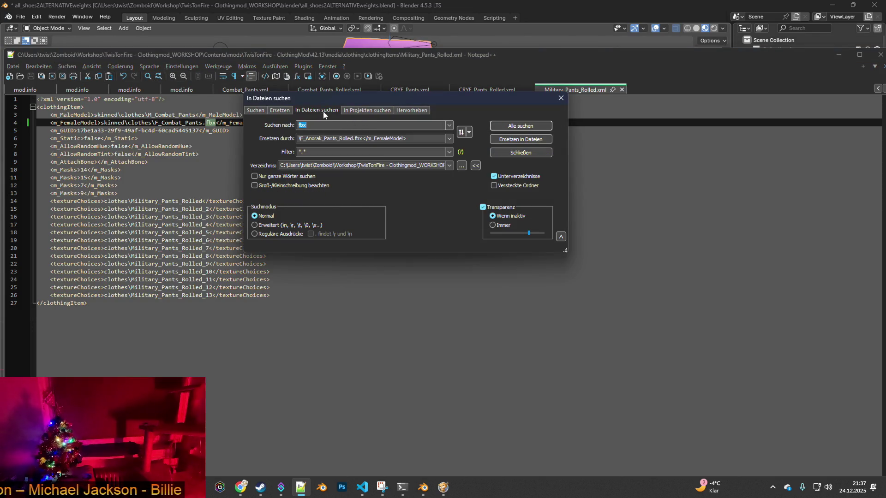
pyautogui.write('F_Gorka_Pants')
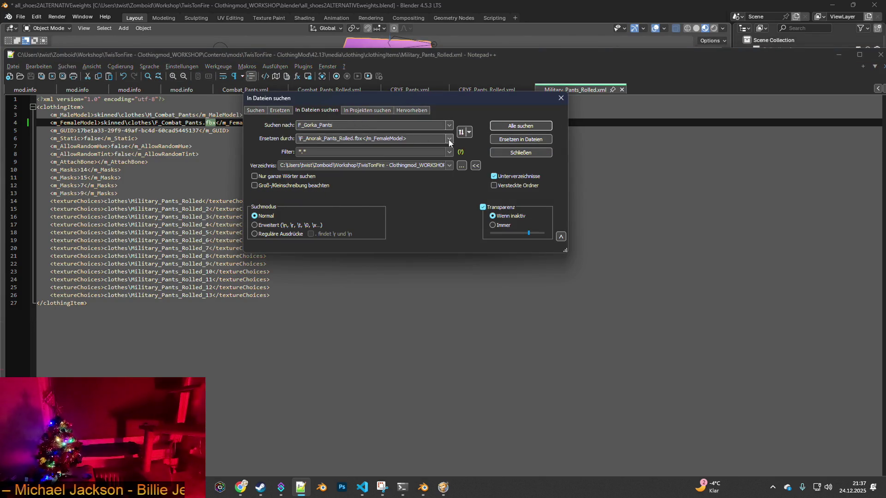
pyautogui.click(524, 126)
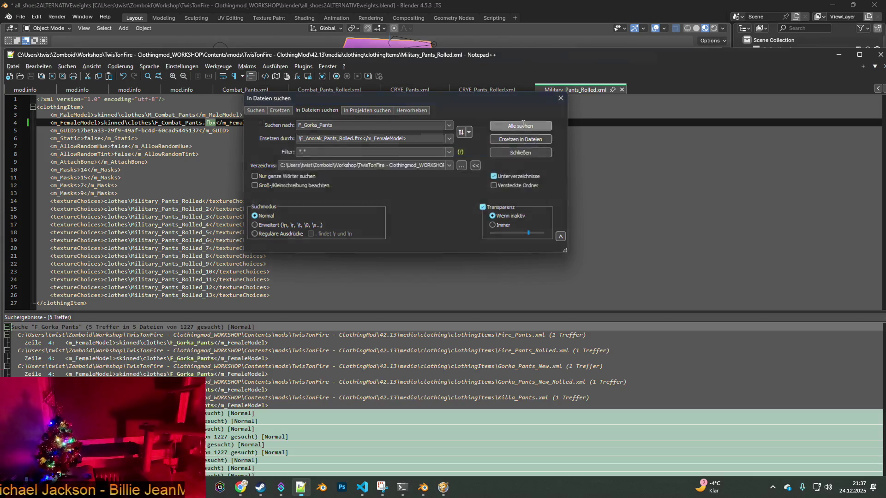
pyautogui.press('Escape')
pyautogui.doubleClick(251, 342)
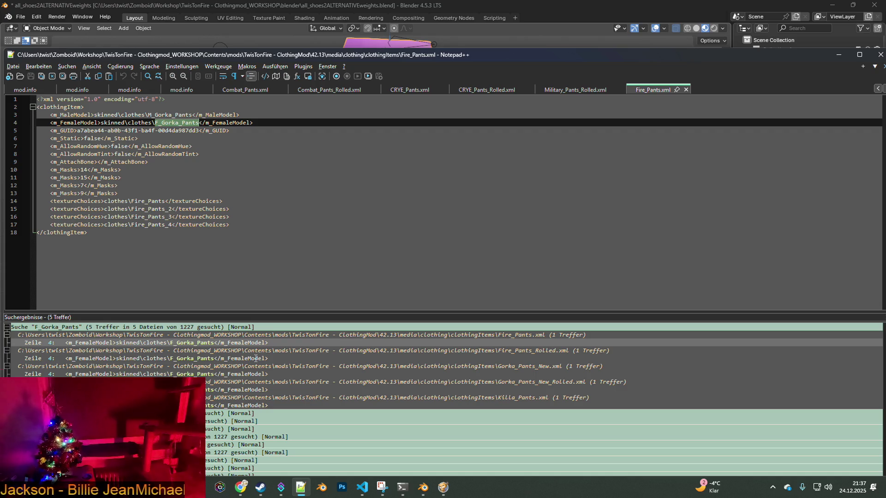
# - Open Fire_Pants_Rolled, Gorka_Pants_New, Gorka_Pants_New_Rolled and Killa_Pants.xml from the search results
pyautogui.doubleClick(256, 359)
pyautogui.doubleClick(257, 374)
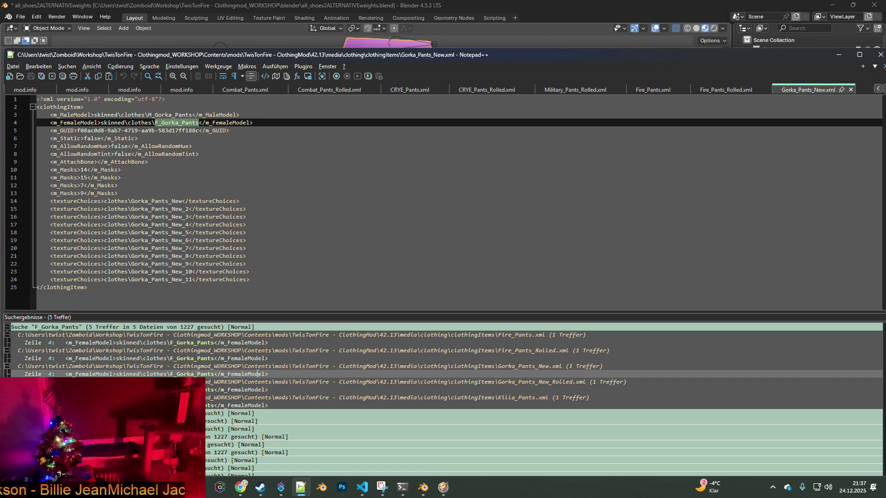
pyautogui.doubleClick(253, 390)
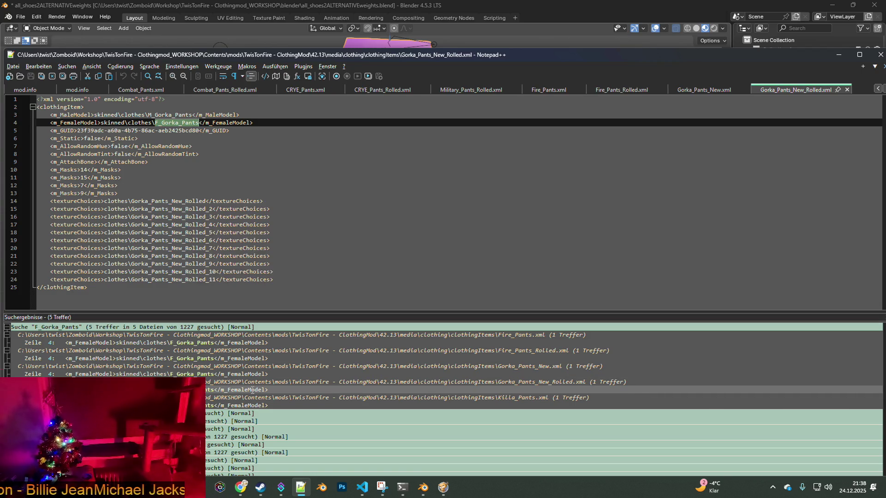
pyautogui.doubleClick(260, 405)
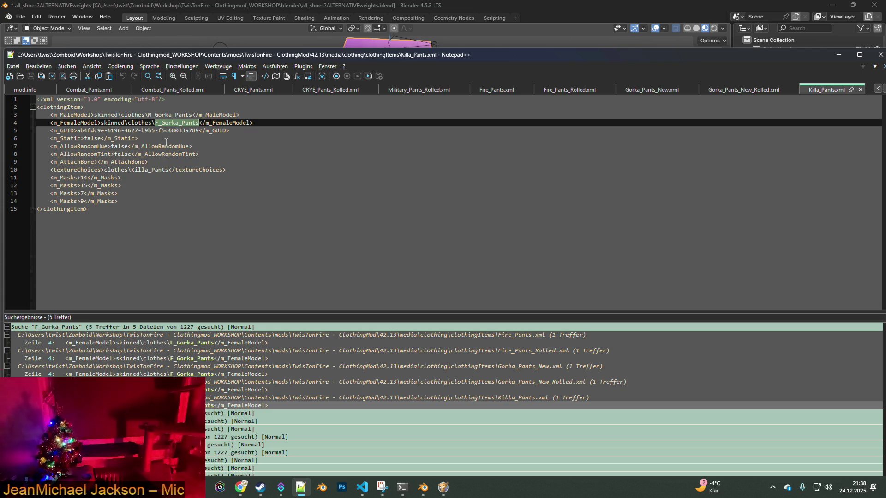
# - Save the current all_shoes2ALTERNATIVEweights.blend file
pyautogui.click(507, 41)
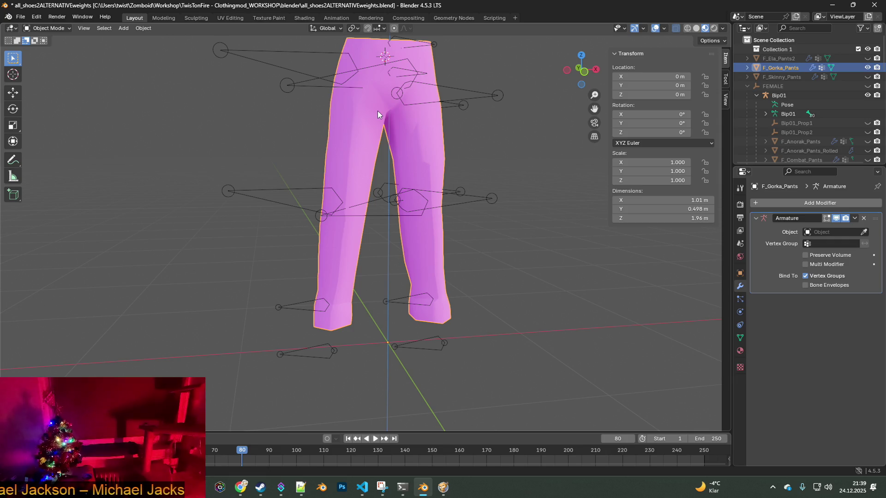
pyautogui.click(19, 19)
pyautogui.click(31, 78)
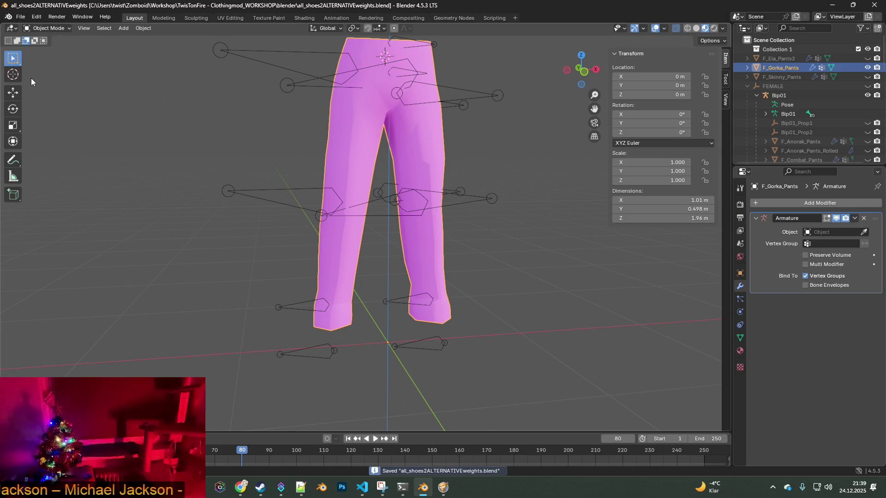
# - Open TOMB_Pants_Meshes_SKINNY.blend from the file browser
pyautogui.click(20, 17)
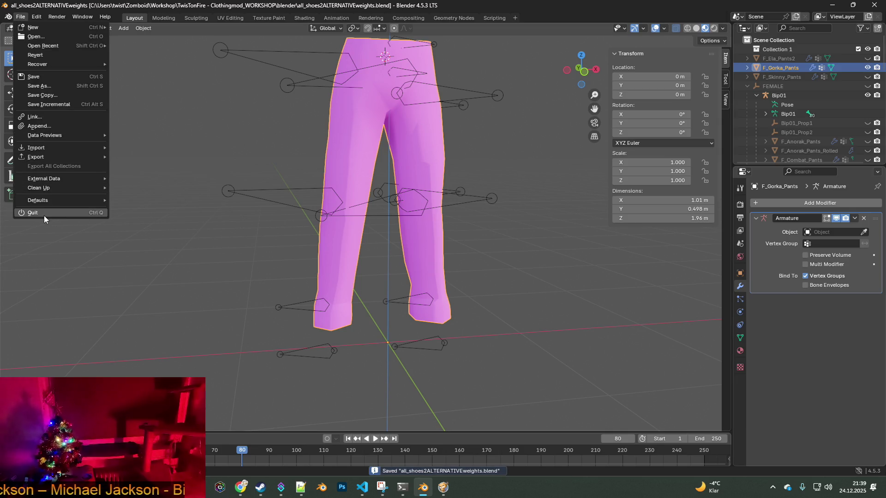
pyautogui.click(37, 39)
pyautogui.click(365, 130)
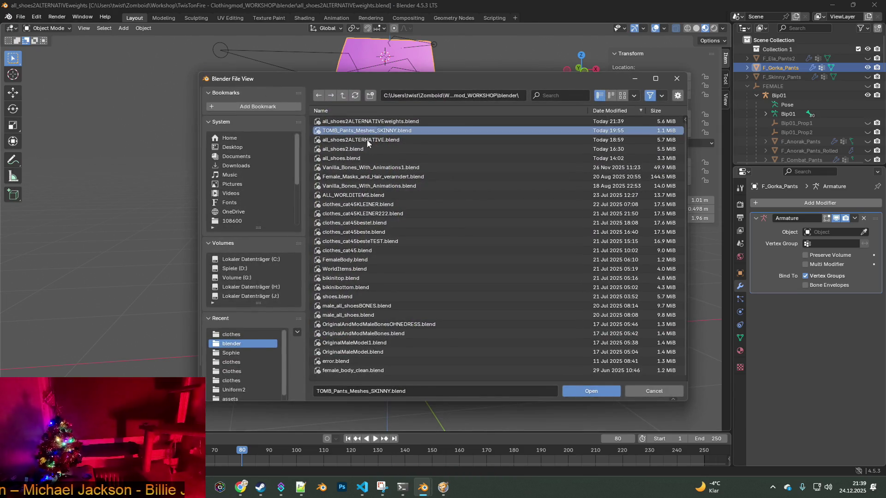
pyautogui.click(594, 391)
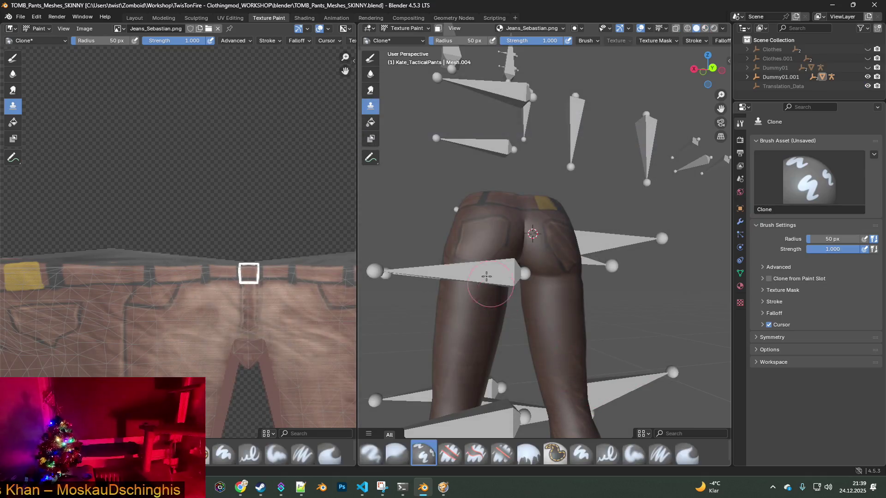
# - In Shading, select Kate_TacticalPants under Dummy01.001 > Bip01.001 and browse for its texture image
pyautogui.scroll(-2, 444, 250)
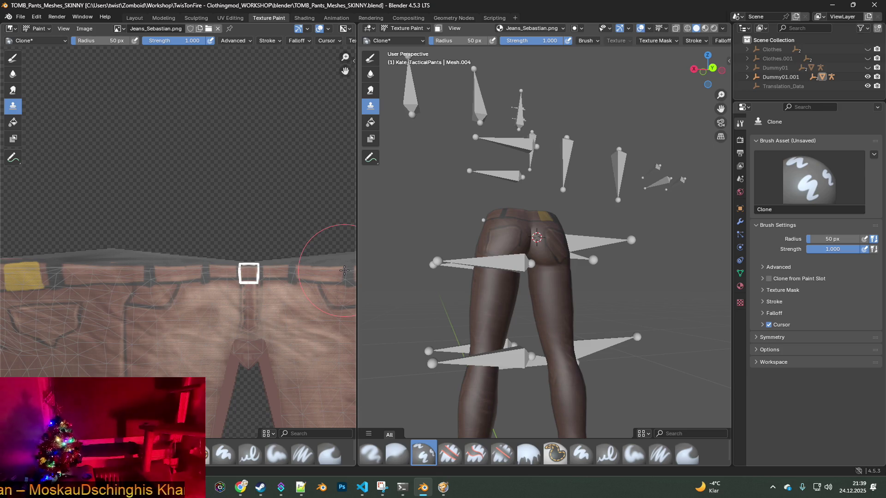
pyautogui.keyDown('shift'); pyautogui.moveTo(550, 266); pyautogui.dragTo(520, 244, button='middle'); pyautogui.keyUp('shift')
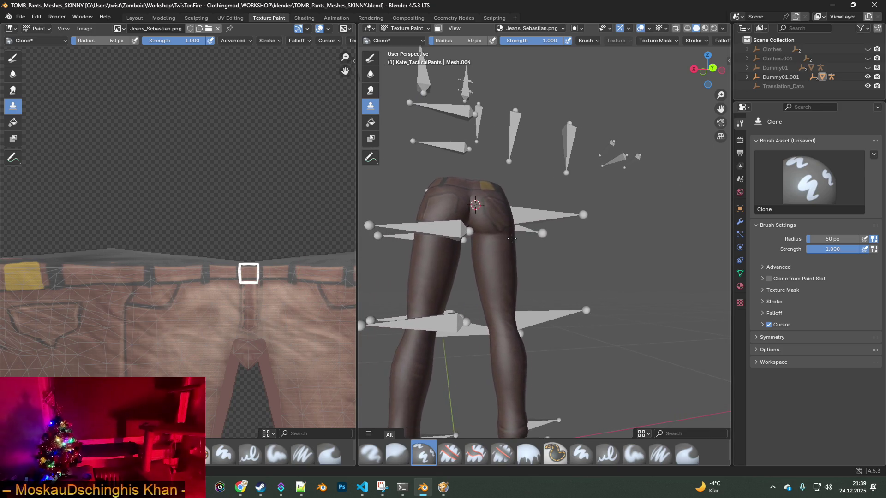
pyautogui.moveTo(541, 98); pyautogui.dragTo(513, 136, button='middle')
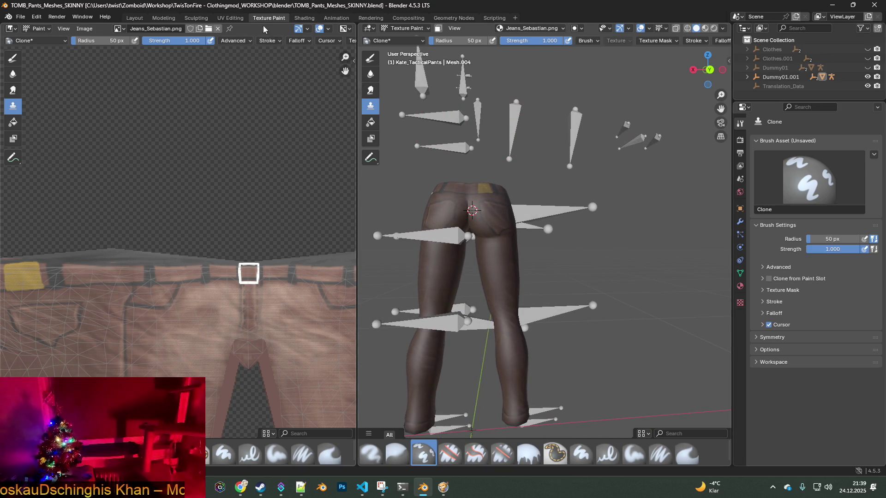
pyautogui.click(301, 19)
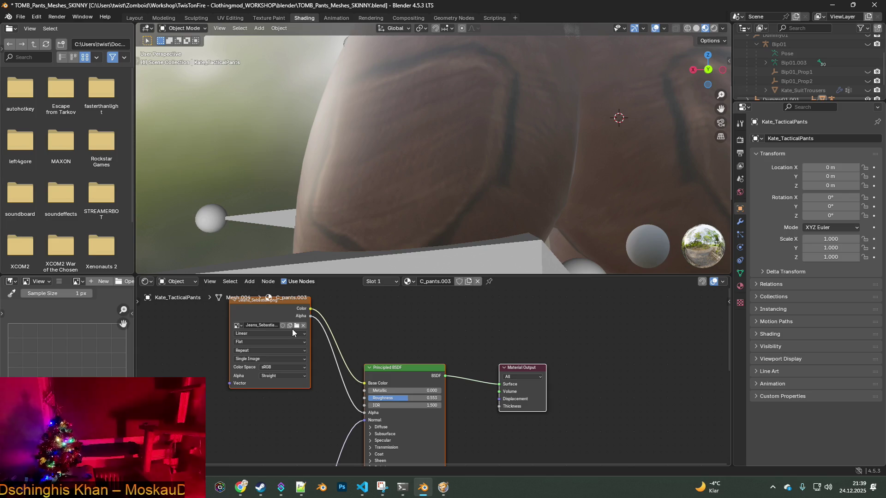
pyautogui.scroll(-2, 796, 72)
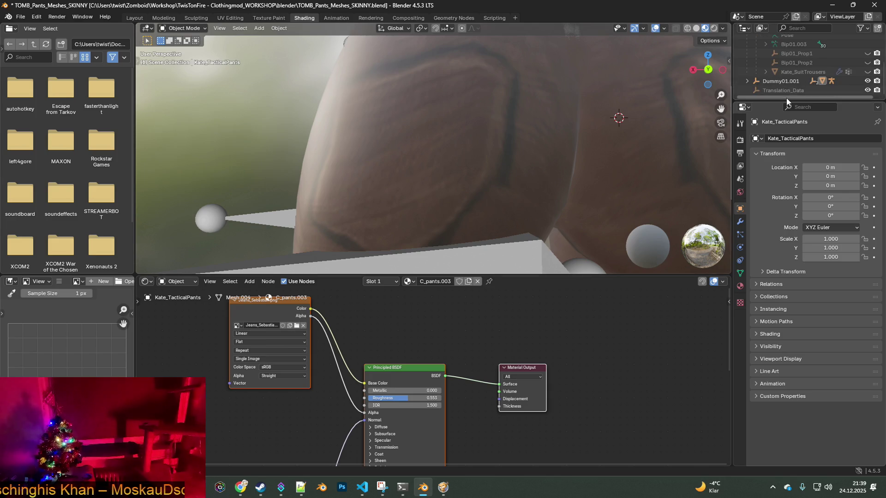
pyautogui.click(748, 82)
pyautogui.scroll(-1, 793, 68)
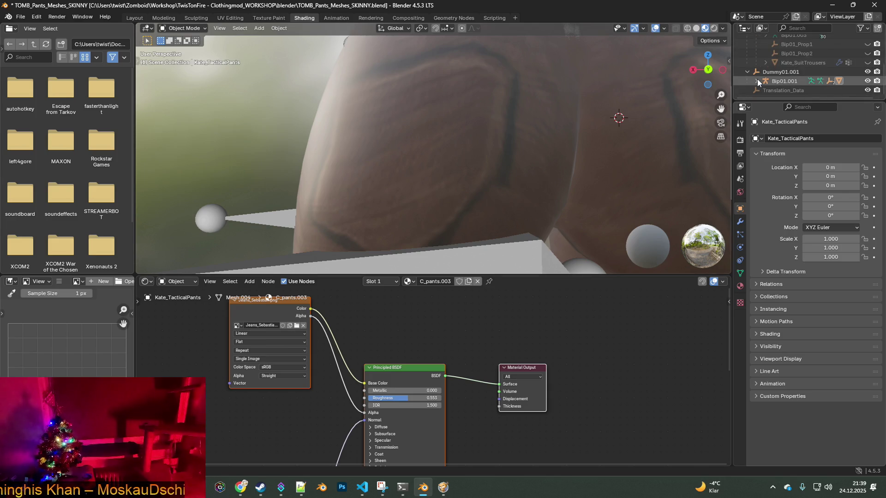
pyautogui.click(757, 80)
pyautogui.scroll(-3, 796, 85)
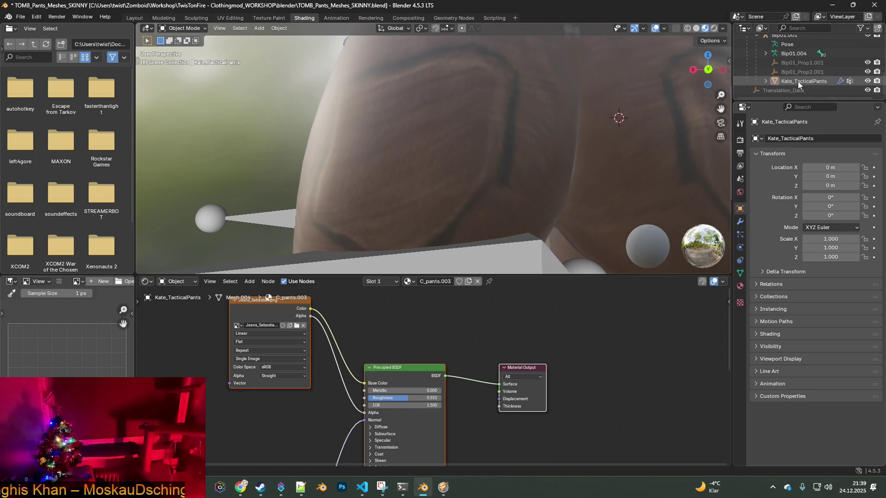
pyautogui.click(799, 82)
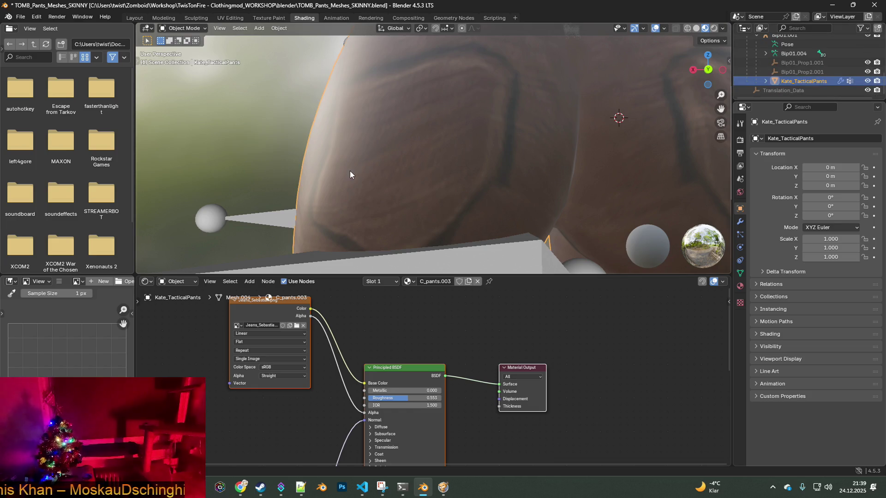
pyautogui.click(297, 326)
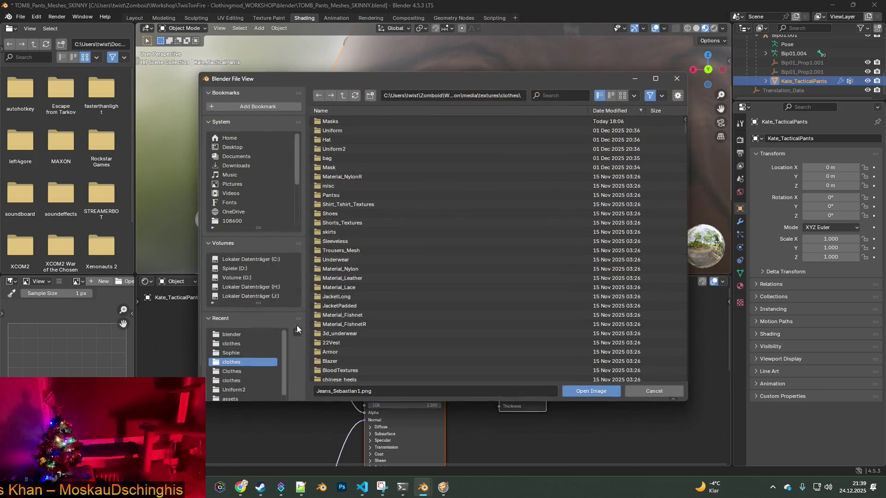
# - Filter the clothes folder by 'kill' and load Killa_Pants.png into the image texture node
pyautogui.click(331, 286)
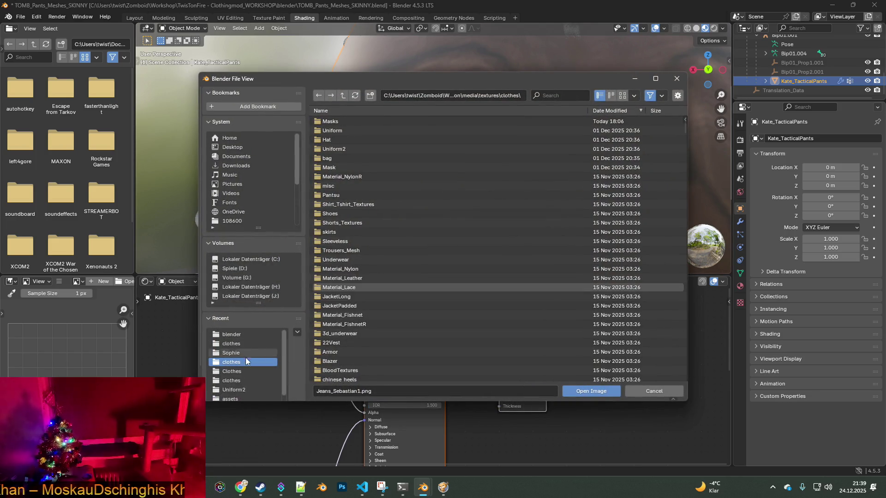
pyautogui.hotkey('alt', 'Tab')
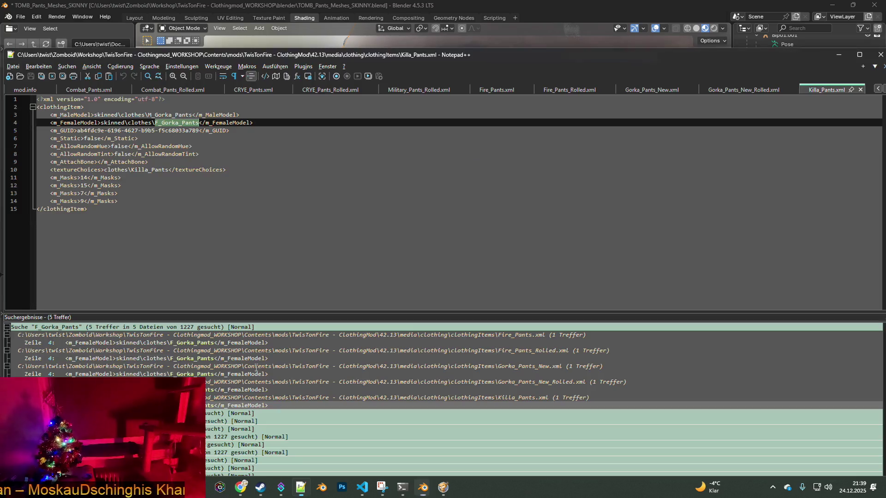
pyautogui.hotkey('alt', 'Tab')
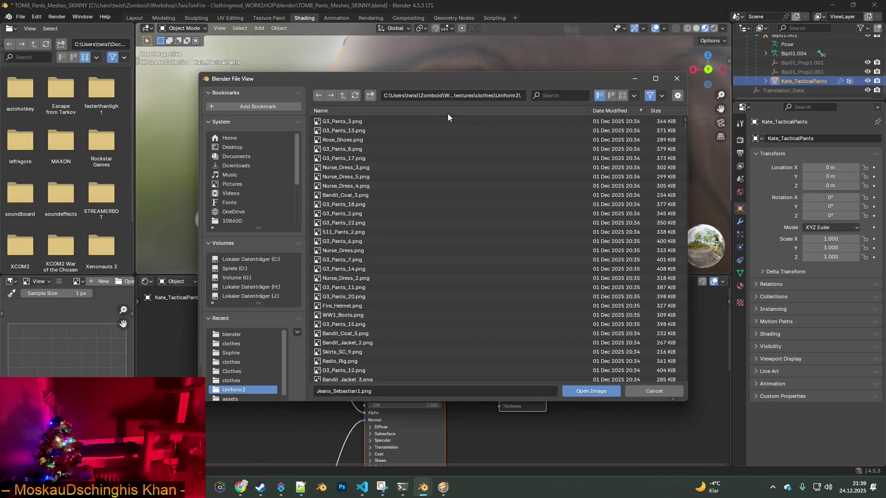
pyautogui.click(342, 95)
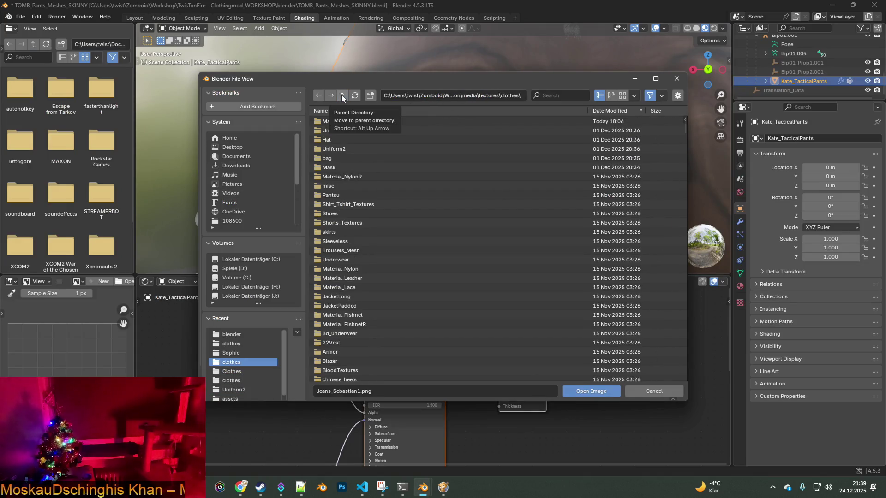
pyautogui.click(553, 94)
pyautogui.write('kill')
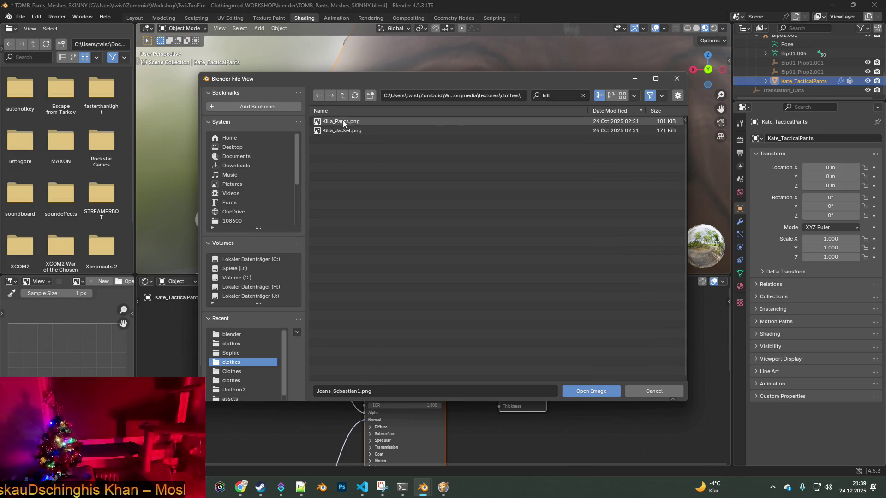
pyautogui.click(345, 121)
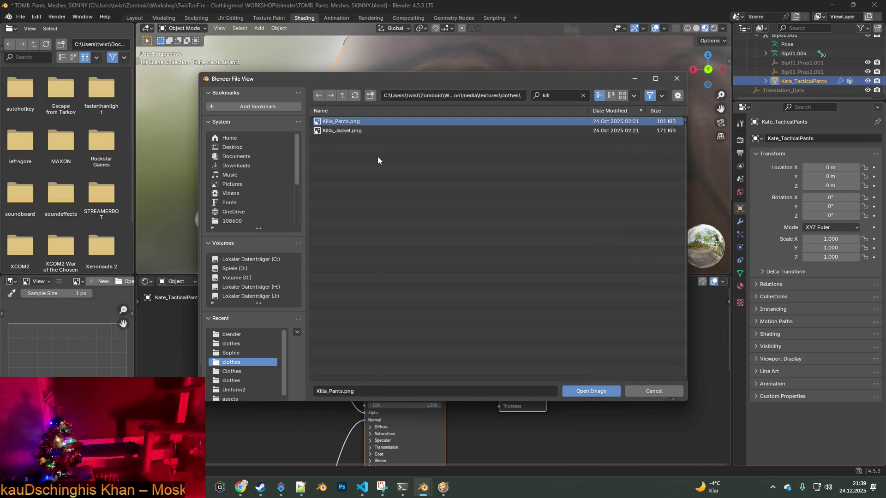
pyautogui.click(583, 390)
pyautogui.moveTo(523, 253)
pyautogui.mouseDown(button='middle')
pyautogui.moveTo(461, 187)
pyautogui.moveTo(469, 195)
pyautogui.moveTo(382, 234)
pyautogui.moveTo(459, 142)
pyautogui.moveTo(427, 229)
pyautogui.moveTo(542, 210)
pyautogui.moveTo(412, 208)
pyautogui.moveTo(456, 203)
pyautogui.moveTo(363, 222)
pyautogui.moveTo(494, 162)
pyautogui.moveTo(473, 193)
pyautogui.moveTo(511, 193)
pyautogui.moveTo(452, 204)
pyautogui.mouseUp(button='middle')
# - Orbit and zoom around the Killa-textured pants to inspect the legs and the back
pyautogui.scroll(10, 480, 205)
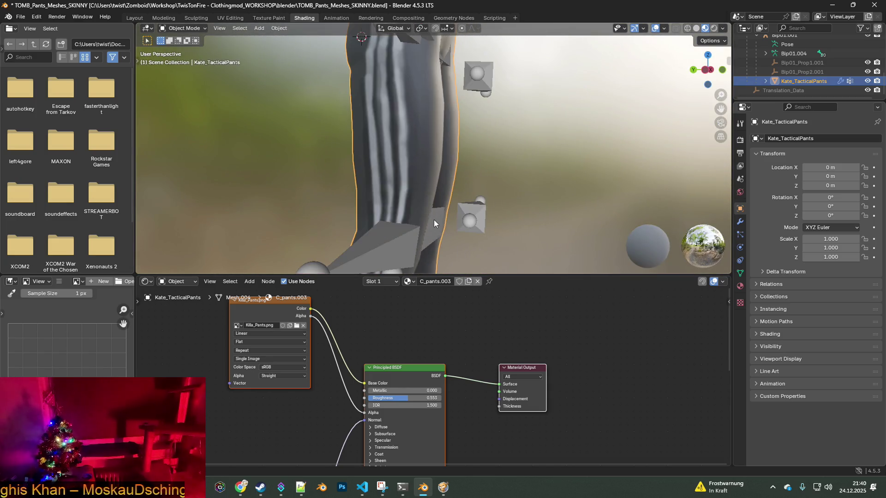
pyautogui.moveTo(442, 212)
pyautogui.mouseDown(button='middle')
pyautogui.moveTo(464, 221)
pyautogui.moveTo(403, 209)
pyautogui.moveTo(384, 228)
pyautogui.moveTo(352, 170)
pyautogui.moveTo(338, 182)
pyautogui.moveTo(363, 185)
pyautogui.moveTo(336, 159)
pyautogui.moveTo(528, 170)
pyautogui.moveTo(426, 207)
pyautogui.moveTo(464, 205)
pyautogui.moveTo(492, 213)
pyautogui.moveTo(490, 220)
pyautogui.moveTo(401, 203)
pyautogui.mouseUp(button='middle')
pyautogui.scroll(6, 502, 179)
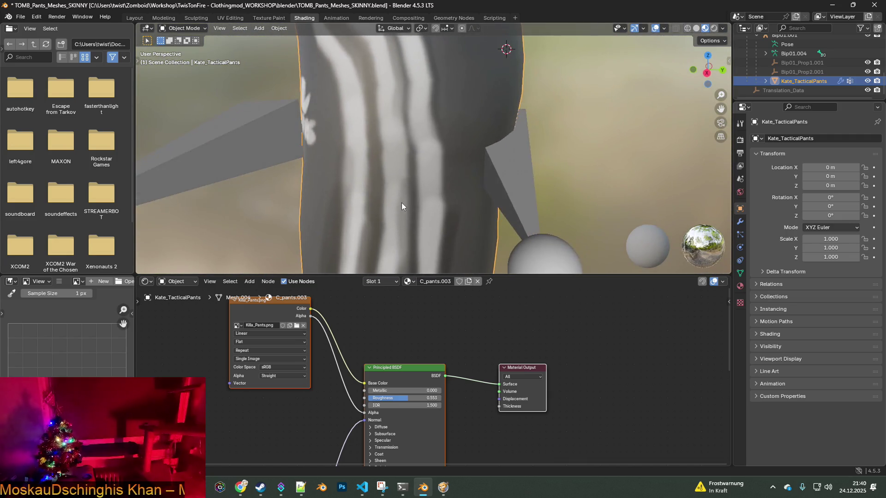
pyautogui.scroll(-4, 406, 206)
pyautogui.scroll(6, 443, 181)
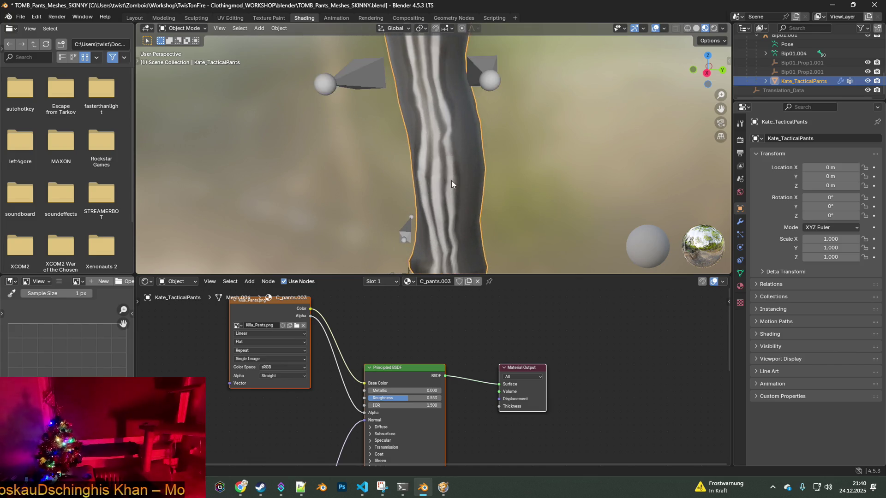
pyautogui.moveTo(478, 182)
pyautogui.mouseDown(button='middle')
pyautogui.moveTo(546, 179)
pyautogui.moveTo(380, 179)
pyautogui.mouseUp(button='middle')
pyautogui.scroll(-5, 415, 161)
pyautogui.moveTo(459, 143)
pyautogui.mouseDown(button='middle')
pyautogui.moveTo(496, 103)
pyautogui.moveTo(470, 171)
pyautogui.mouseUp(button='middle')
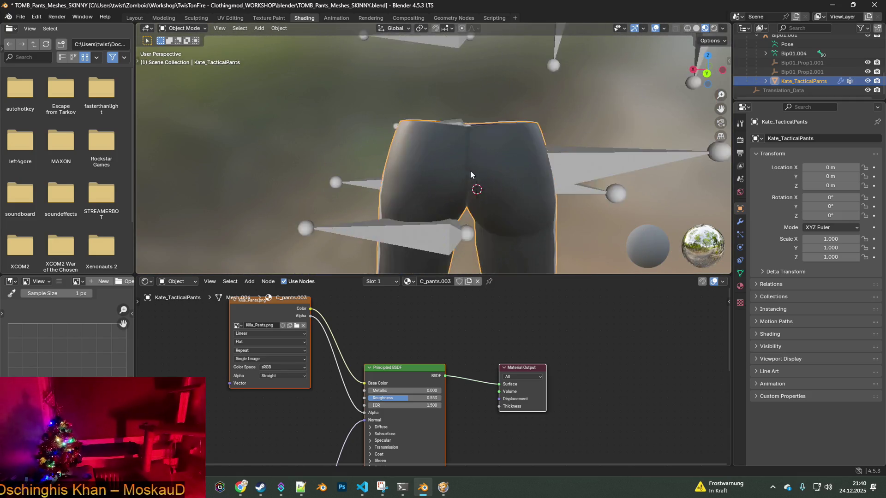
pyautogui.scroll(5, 523, 192)
pyautogui.moveTo(535, 198)
pyautogui.mouseDown(button='middle')
pyautogui.moveTo(520, 178)
pyautogui.moveTo(550, 165)
pyautogui.moveTo(560, 190)
pyautogui.mouseUp(button='middle')
# - Swing to a front-top view and begin renaming Kate_TacticalPants in the Outliner to copy its name
pyautogui.moveTo(524, 160)
pyautogui.mouseDown(button='middle')
pyautogui.moveTo(348, 151)
pyautogui.moveTo(299, 173)
pyautogui.moveTo(369, 171)
pyautogui.moveTo(447, 145)
pyautogui.moveTo(372, 176)
pyautogui.moveTo(498, 175)
pyautogui.moveTo(529, 187)
pyautogui.moveTo(464, 209)
pyautogui.moveTo(533, 208)
pyautogui.mouseUp(button='middle')
pyautogui.scroll(-3, 446, 157)
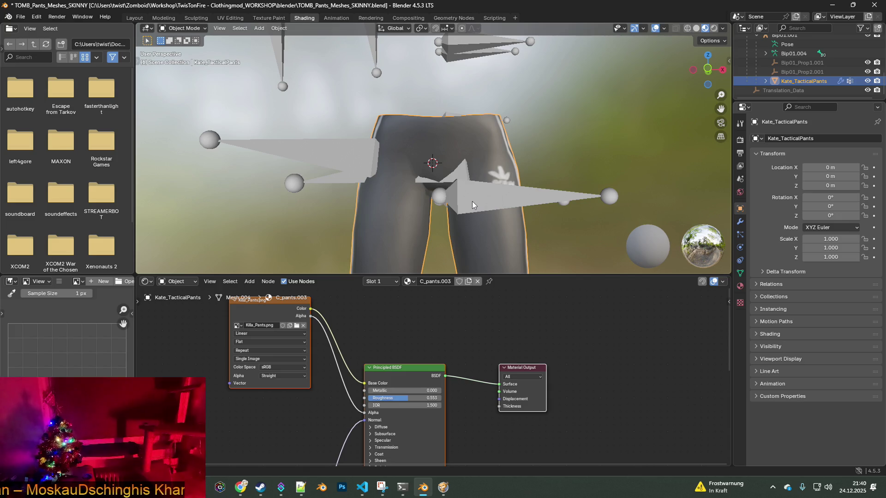
pyautogui.doubleClick(781, 80)
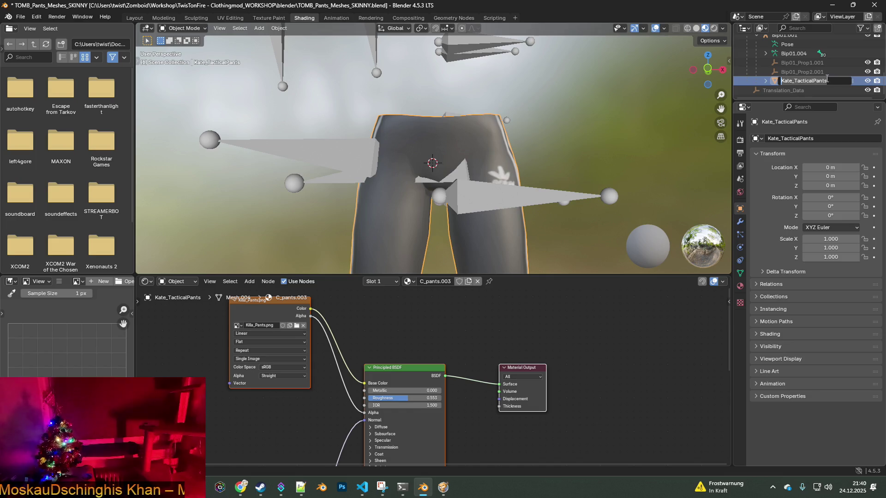
# - In Killa_Pants.xml, replace F_Gorka_Pants on line 4 with Kate_TacticalPants.fbx and save
pyautogui.hotkey('alt', 'Tab')
pyautogui.hotkey('alt', 'Tab')
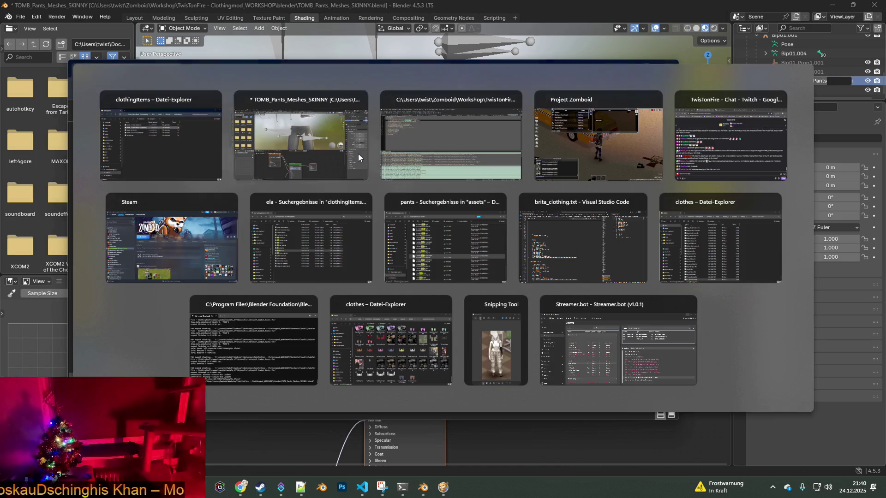
pyautogui.hotkey('alt', 'Tab')
pyautogui.moveTo(155, 122); pyautogui.dragTo(197, 122)
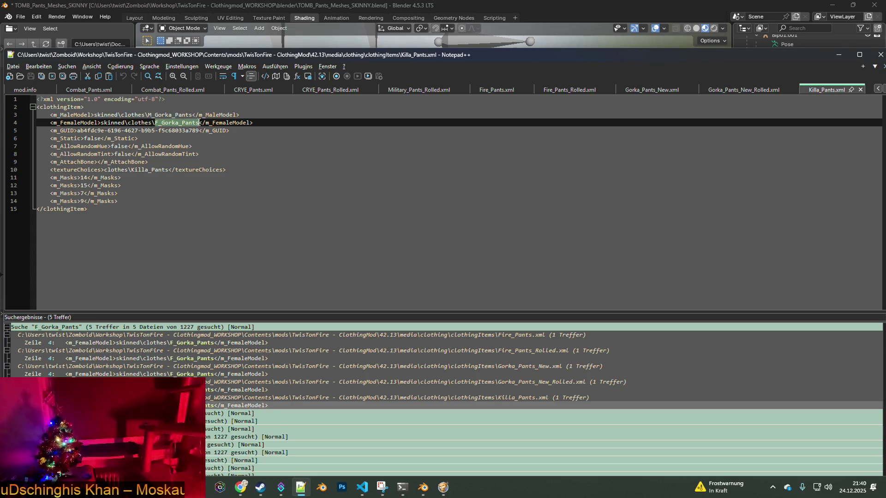
pyautogui.write('Kate_TacticalPants')
pyautogui.write('.fbx')
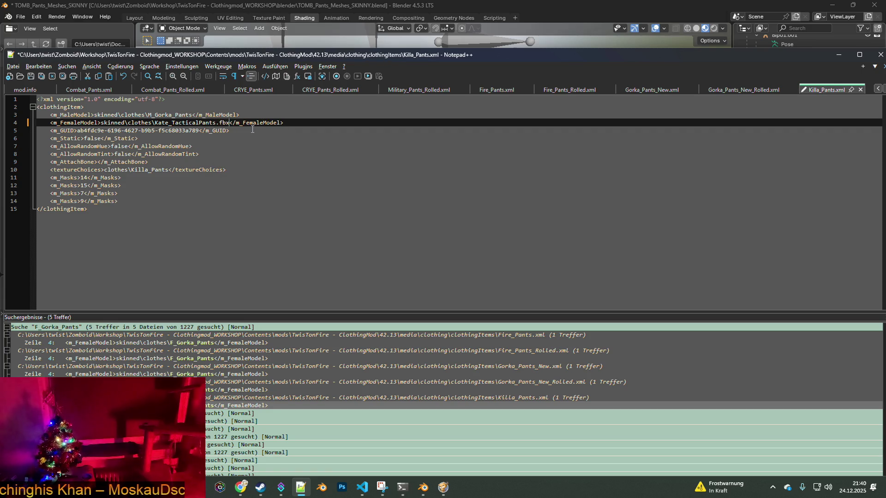
pyautogui.moveTo(155, 123); pyautogui.dragTo(241, 127)
pyautogui.hotkey('ctrl', 'c')
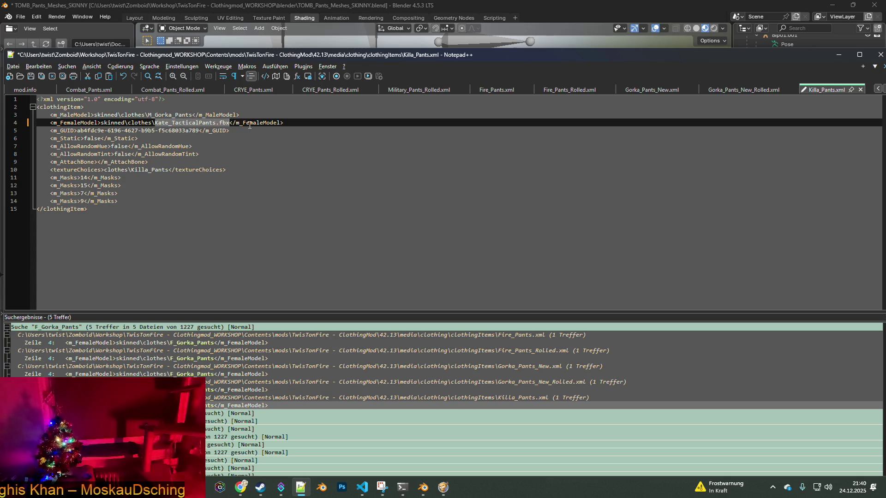
pyautogui.click(32, 76)
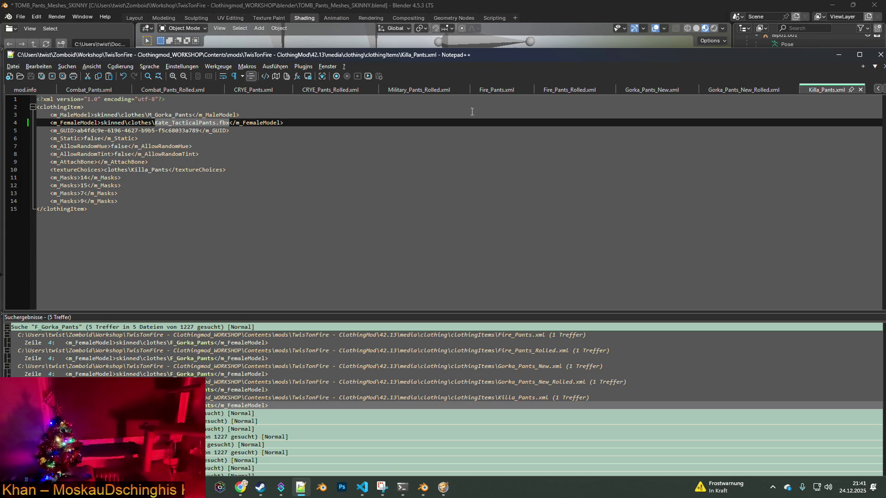
pyautogui.click(742, 91)
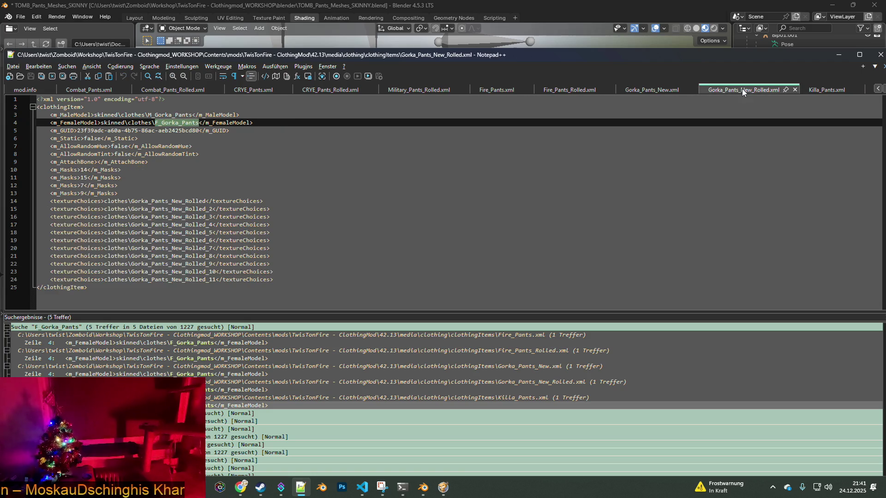
# - Set Kate_TacticalPants.fbx on line 4 of Gorka_Pants_New_Rolled.xml and Gorka_Pants_New.xml, saving both
pyautogui.moveTo(156, 123); pyautogui.dragTo(201, 123)
pyautogui.hotkey('ctrl', 'v')
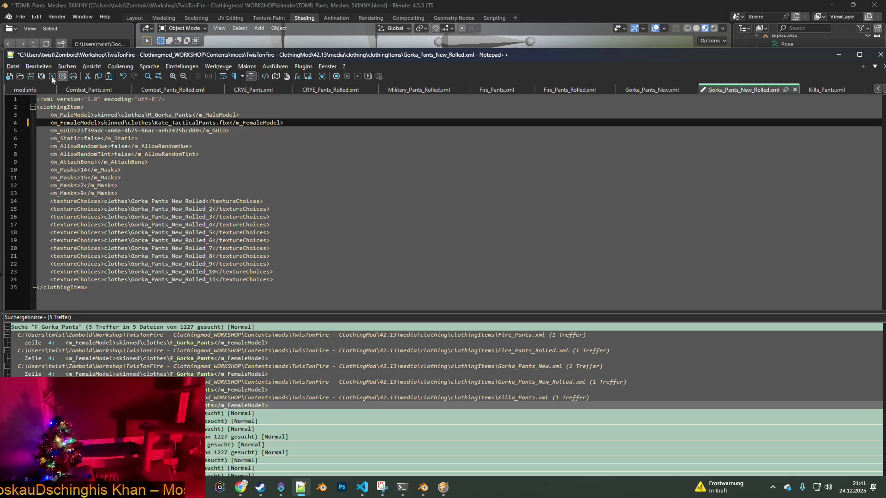
pyautogui.click(31, 76)
pyautogui.click(655, 89)
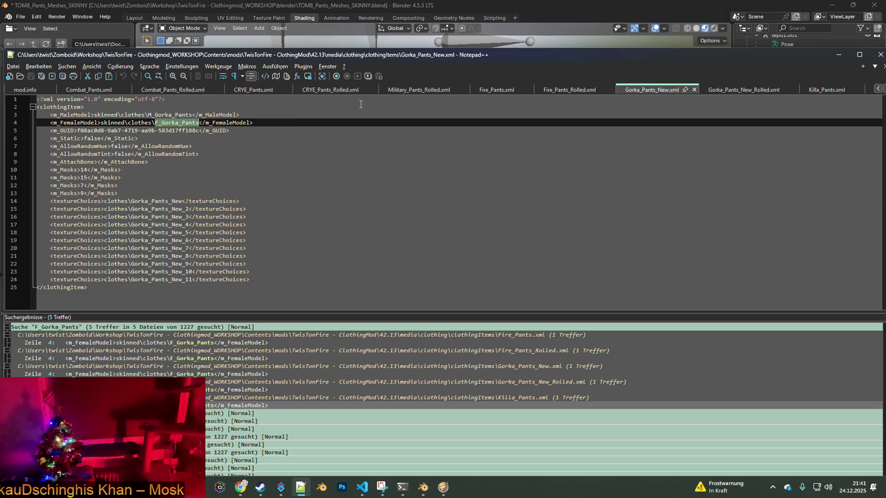
pyautogui.click(156, 123)
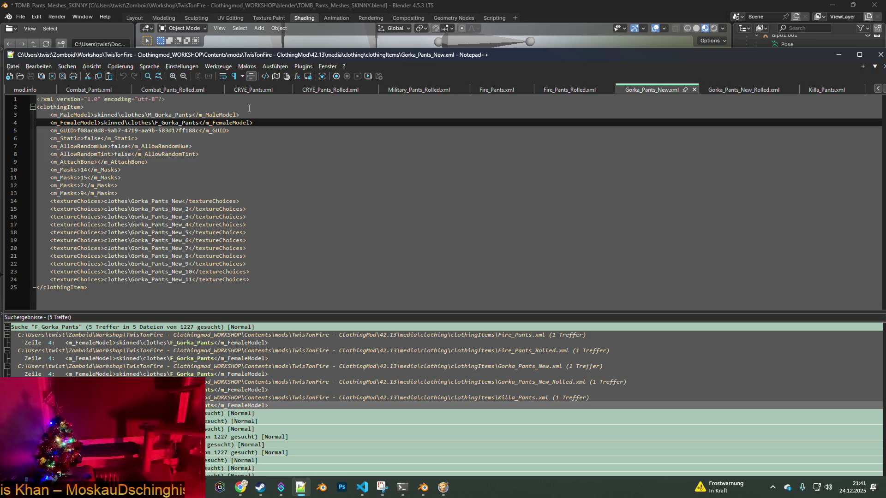
pyautogui.moveTo(155, 123); pyautogui.dragTo(199, 123)
pyautogui.hotkey('ctrl', 'v')
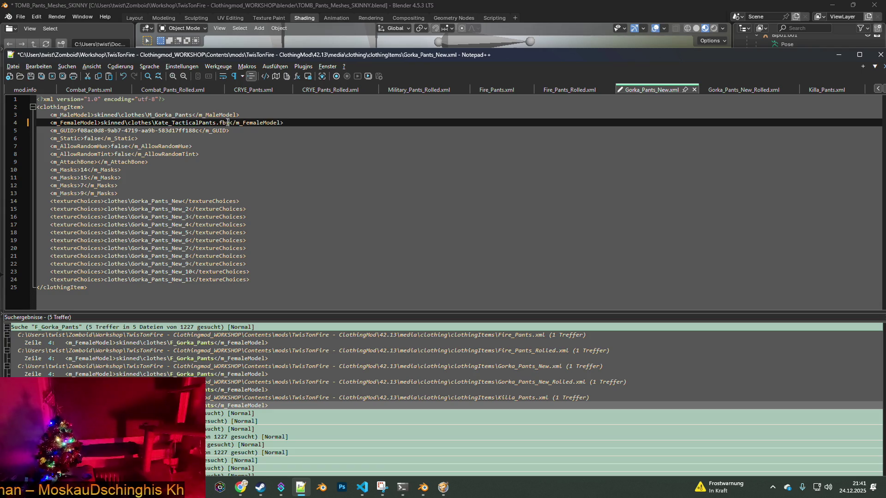
pyautogui.click(31, 76)
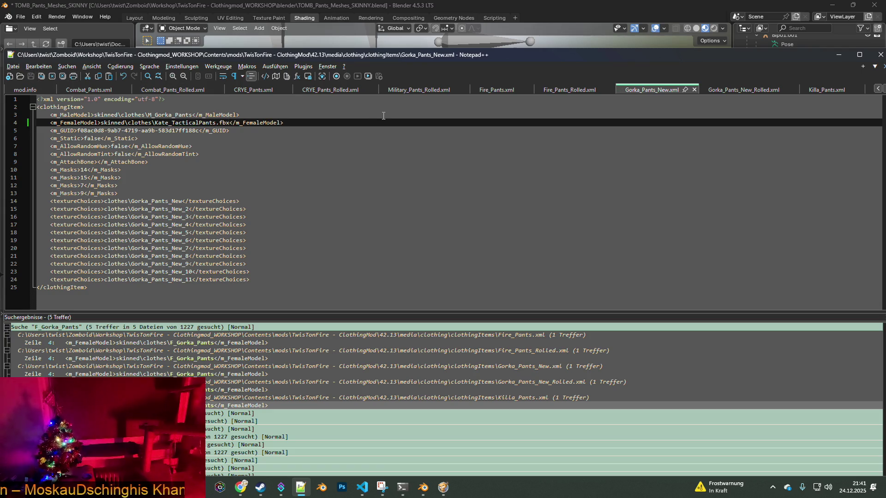
pyautogui.click(744, 91)
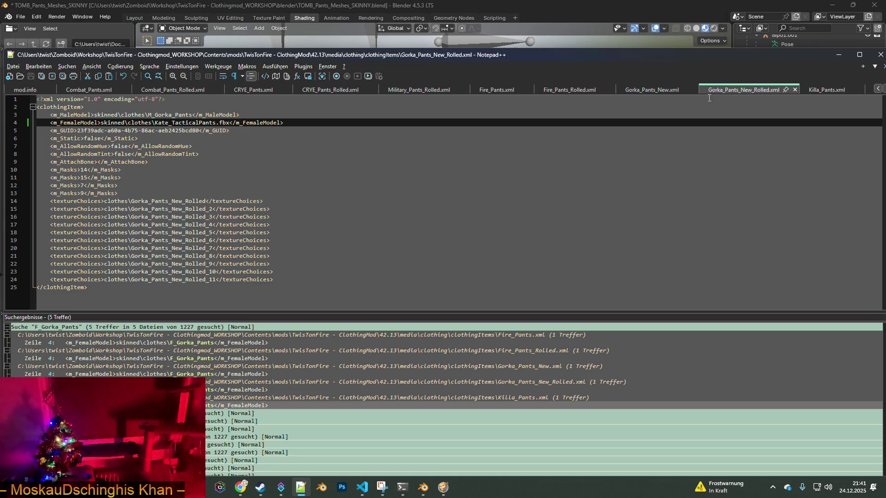
pyautogui.click(637, 92)
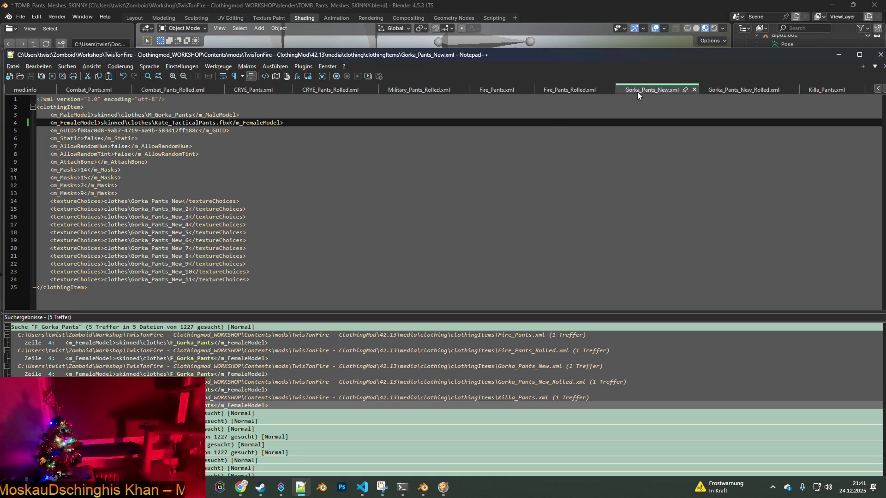
# - Set Kate_TacticalPants.fbx on line 4 of Fire_Pants_Rolled.xml and Fire_Pants.xml, saving each
pyautogui.click(571, 92)
pyautogui.moveTo(155, 123); pyautogui.dragTo(198, 123)
pyautogui.hotkey('ctrl', 'v')
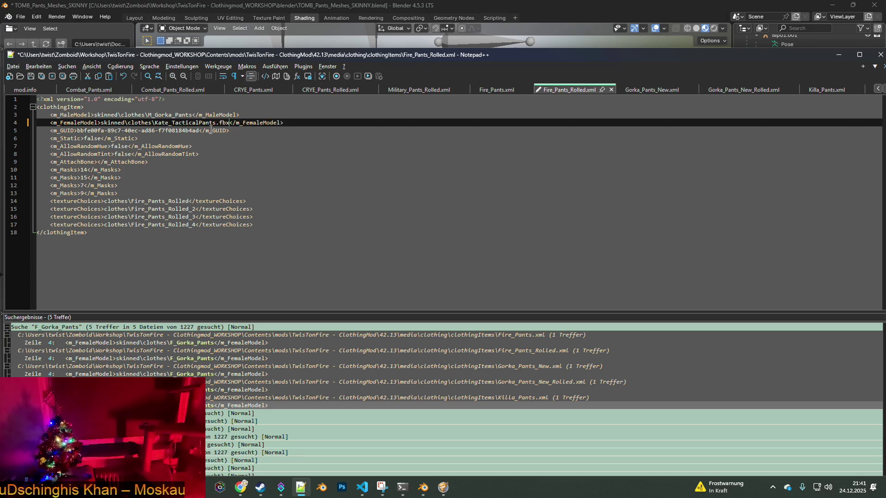
pyautogui.click(32, 76)
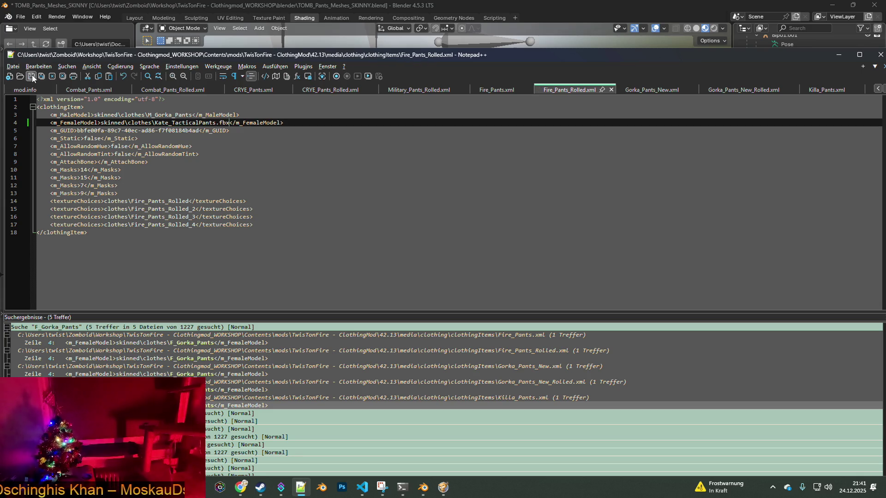
pyautogui.click(502, 95)
pyautogui.moveTo(155, 123); pyautogui.dragTo(198, 122)
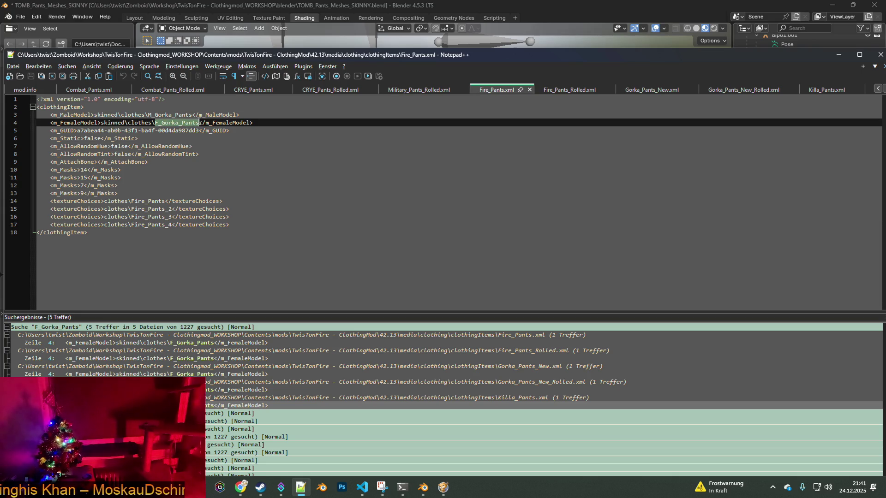
pyautogui.hotkey('ctrl', 'v')
pyautogui.click(31, 77)
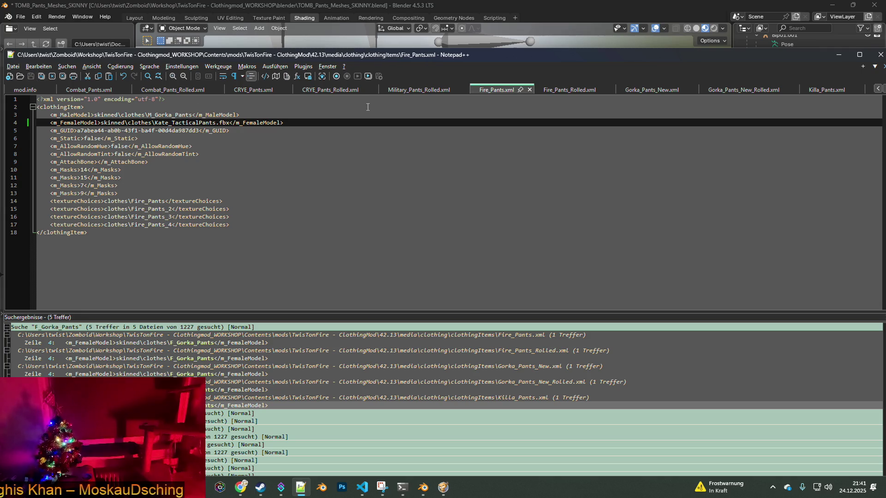
pyautogui.click(417, 90)
pyautogui.moveTo(156, 123); pyautogui.dragTo(198, 123)
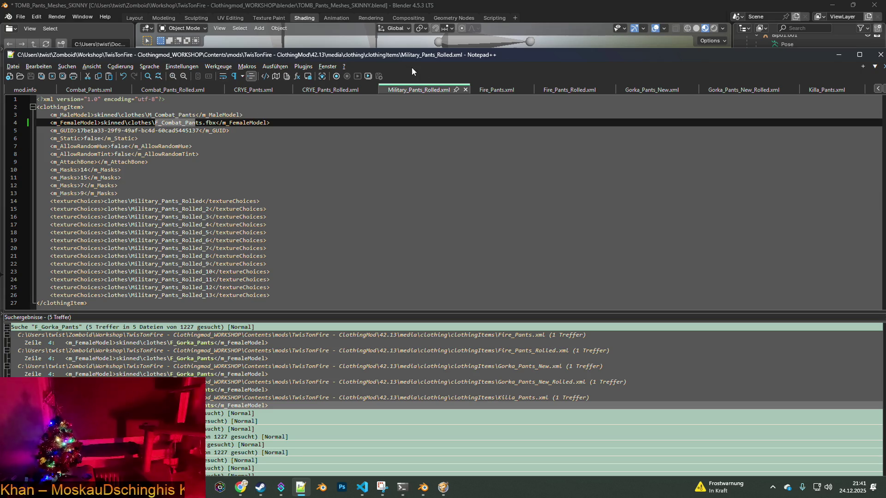
# - Close the Military_Pants_Rolled, CRYE_Pants_Rolled, CRYE_Pants, Combat_Pants_Rolled and Combat_Pants tabs
pyautogui.click(466, 89)
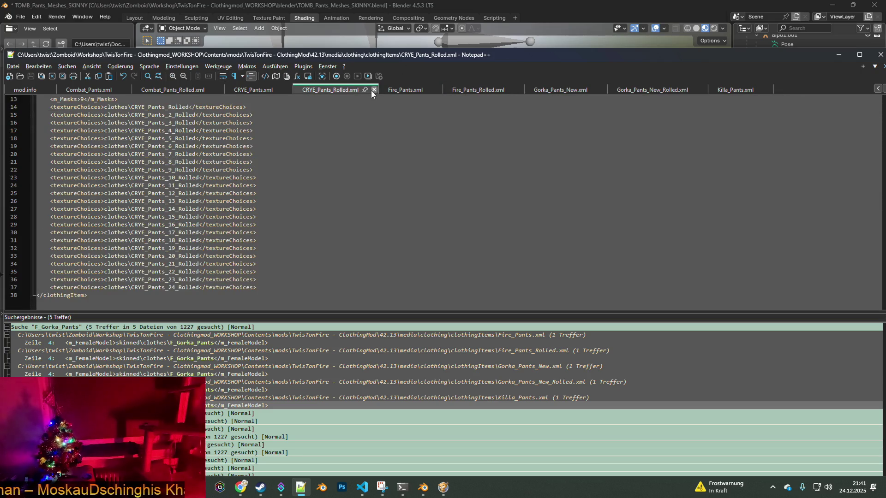
pyautogui.click(371, 90)
pyautogui.click(270, 92)
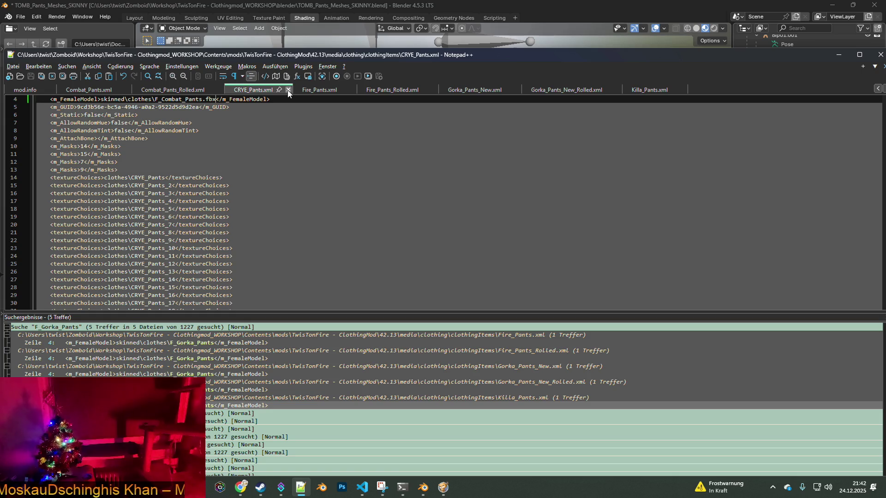
pyautogui.scroll(1, 254, 125)
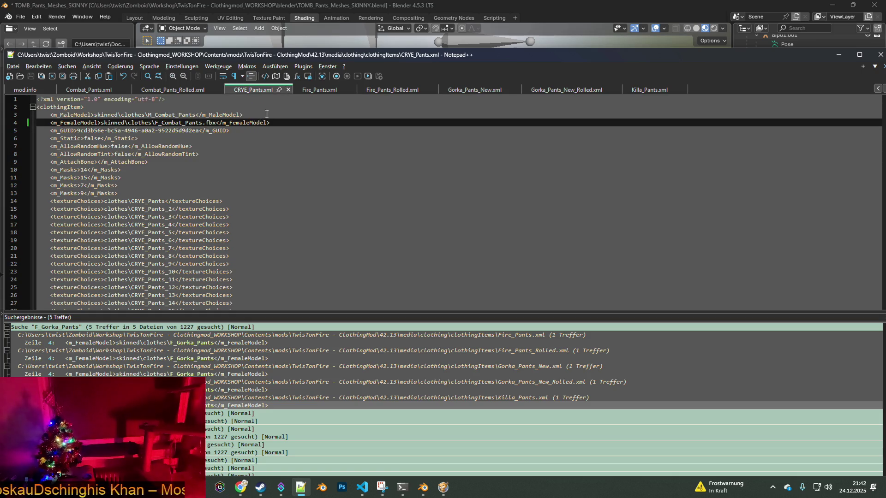
pyautogui.click(288, 90)
pyautogui.click(192, 90)
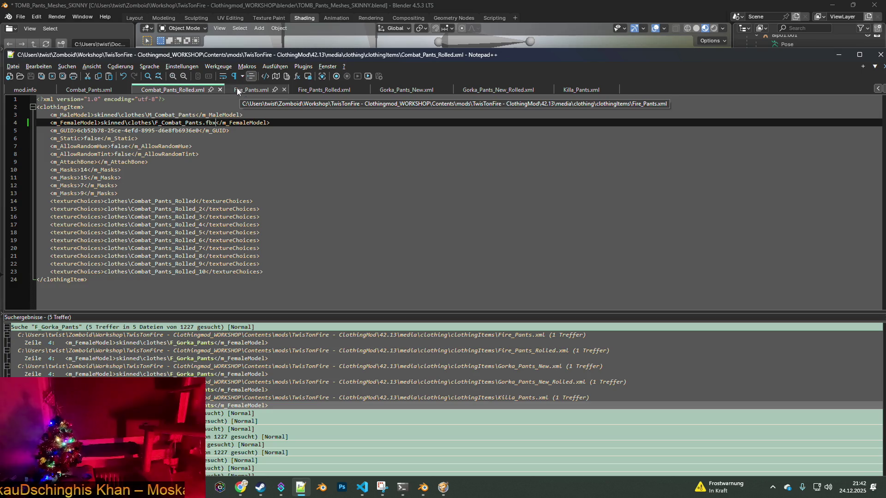
pyautogui.click(221, 91)
pyautogui.click(100, 86)
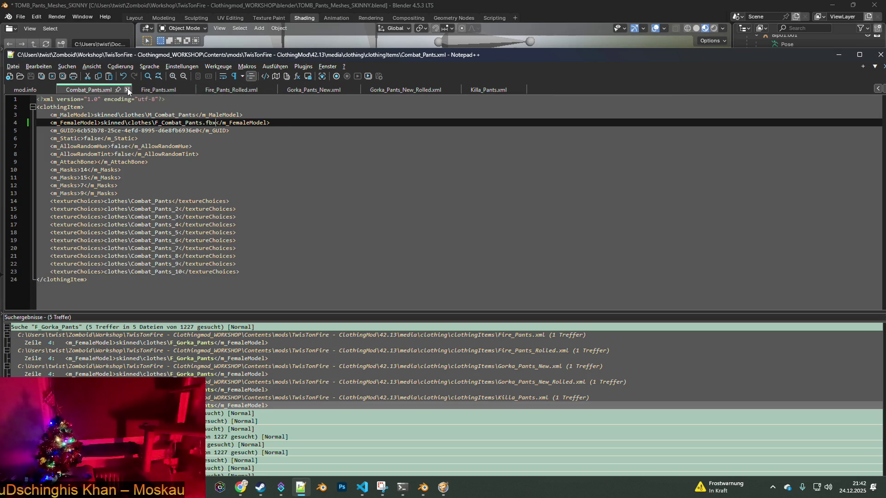
pyautogui.click(127, 90)
# - Review the Fire, Gorka and Killa_Pants tabs, then return to Project Zomboid
pyautogui.click(153, 89)
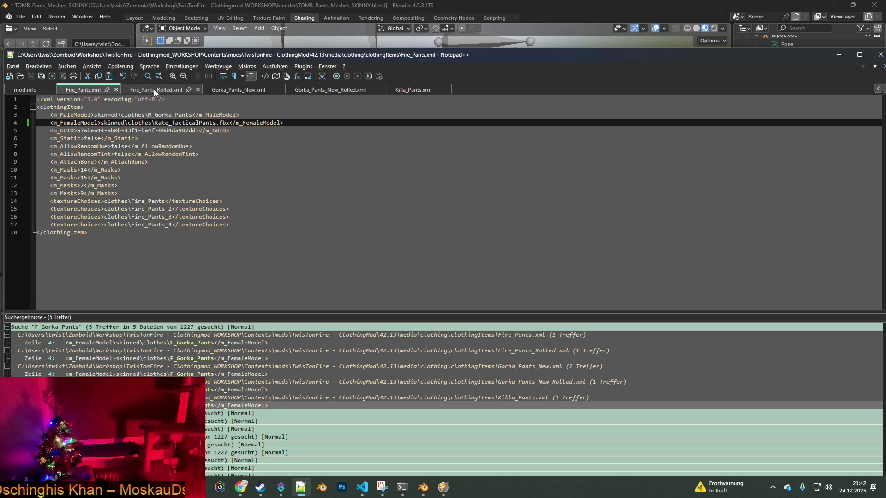
pyautogui.click(245, 89)
pyautogui.click(325, 89)
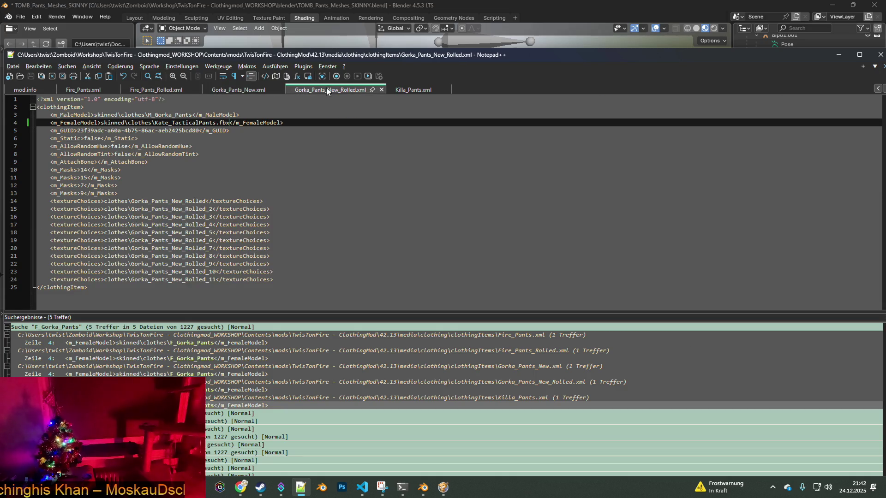
pyautogui.click(413, 88)
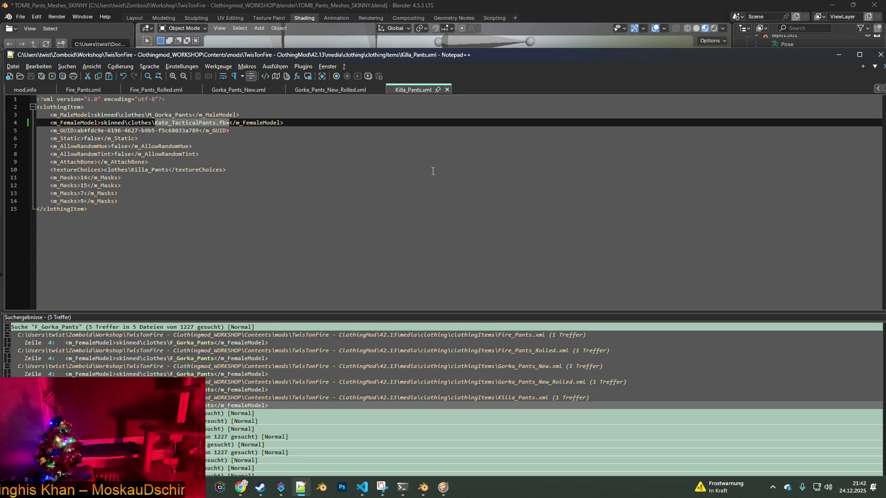
pyautogui.click(444, 488)
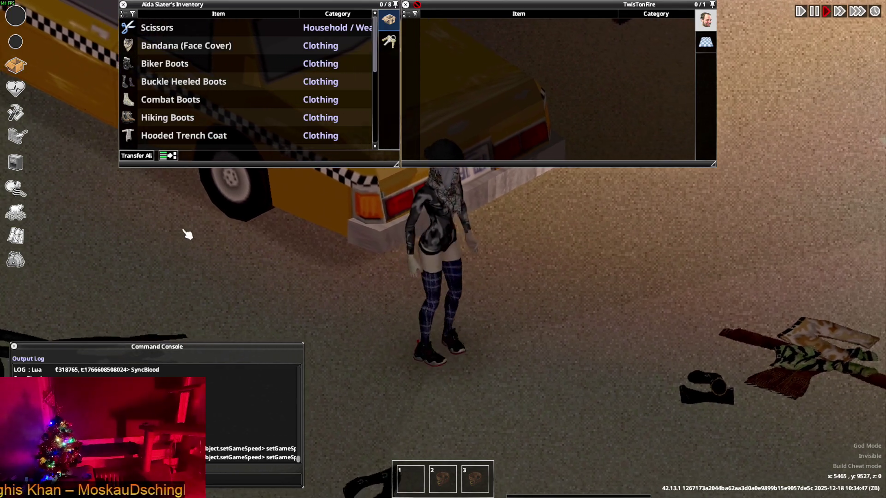
# - Spawn the Killa_Pants item into the inventory through the debug items list viewer
pyautogui.click(22, 261)
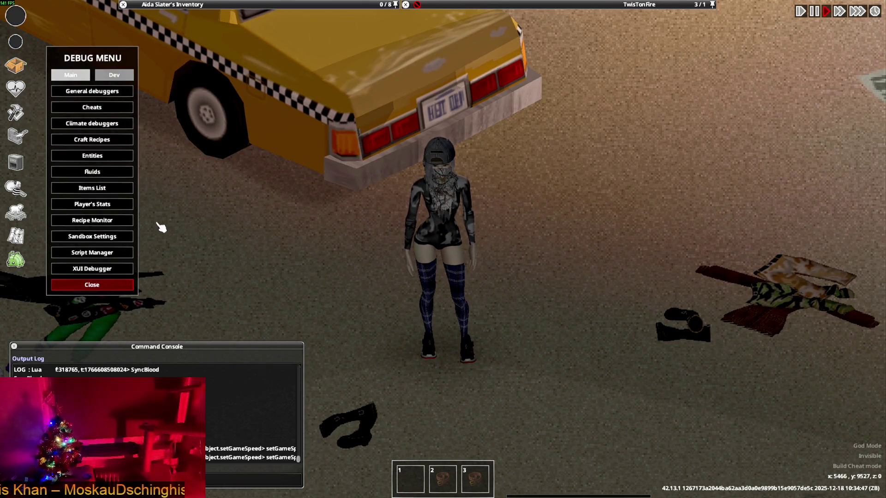
pyautogui.click(102, 188)
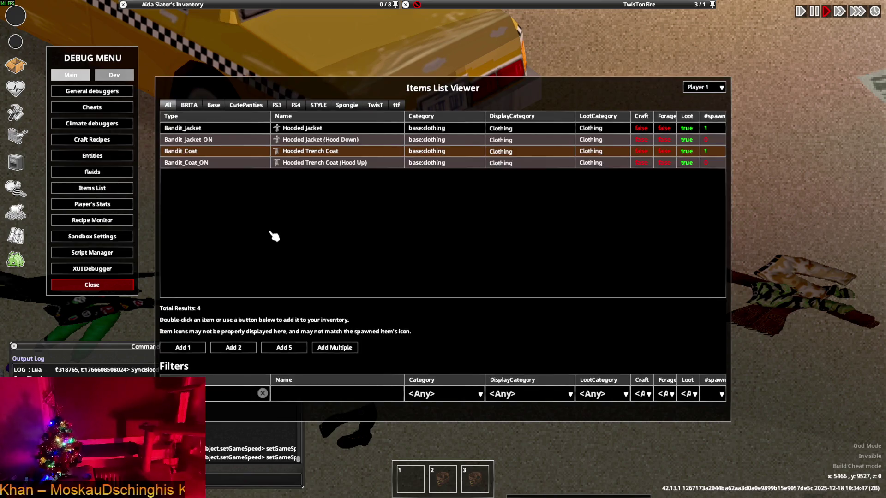
pyautogui.click(262, 394)
pyautogui.press('F3')
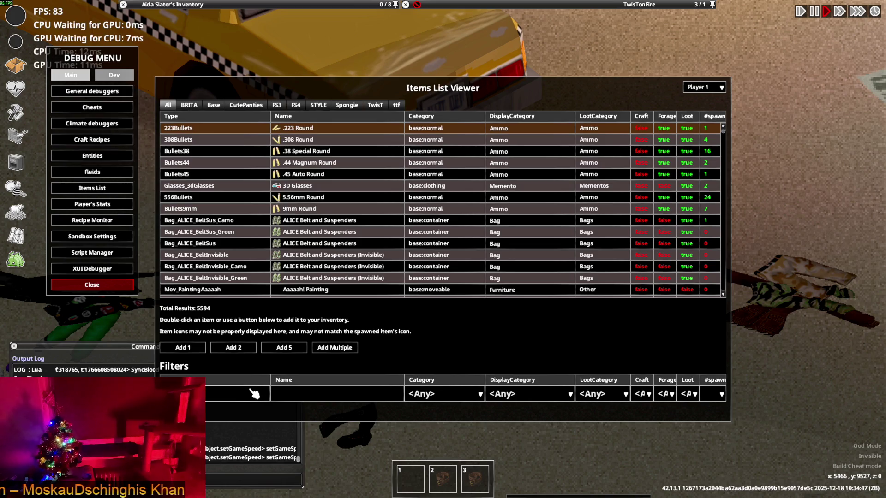
pyautogui.write('killa')
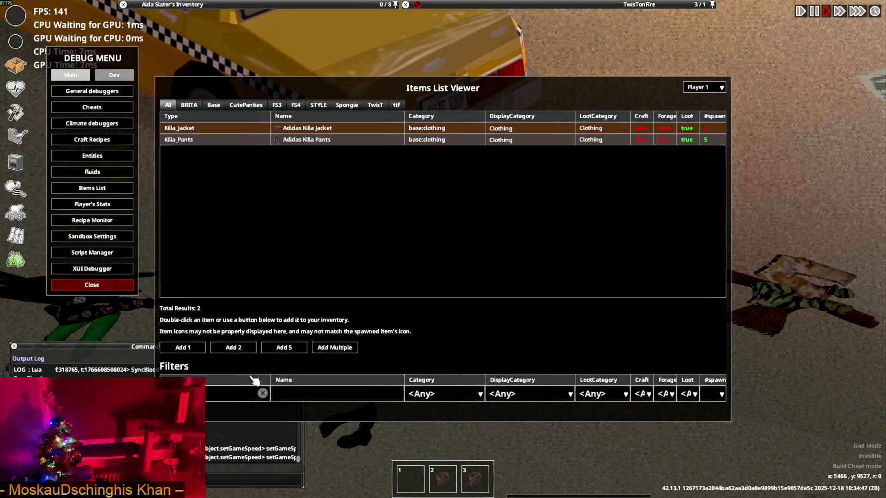
pyautogui.click(312, 140)
pyautogui.press('Escape')
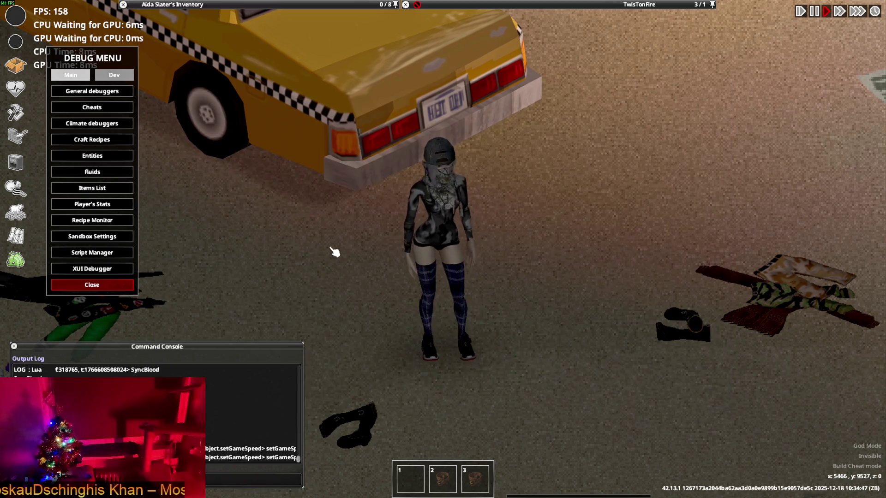
# - Wear the Adidas Killa Pants from the inventory
pyautogui.moveTo(172, 4)
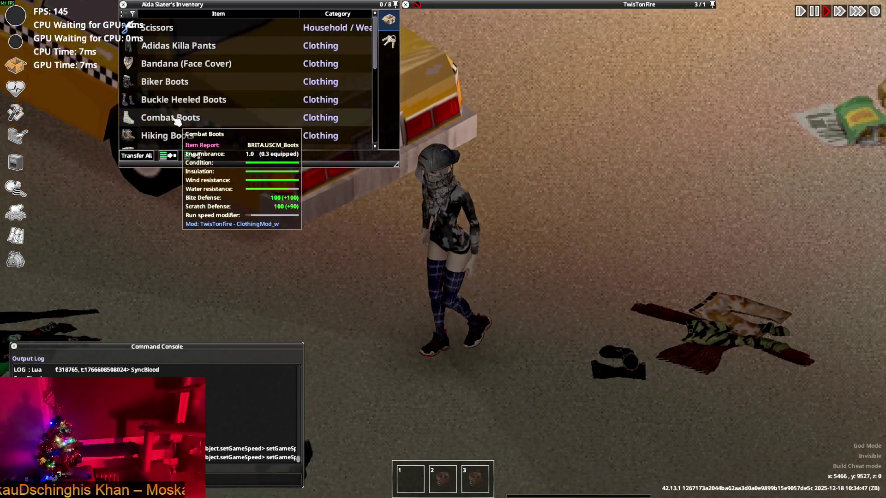
pyautogui.scroll(-2, 177, 121)
pyautogui.scroll(-2, 182, 116)
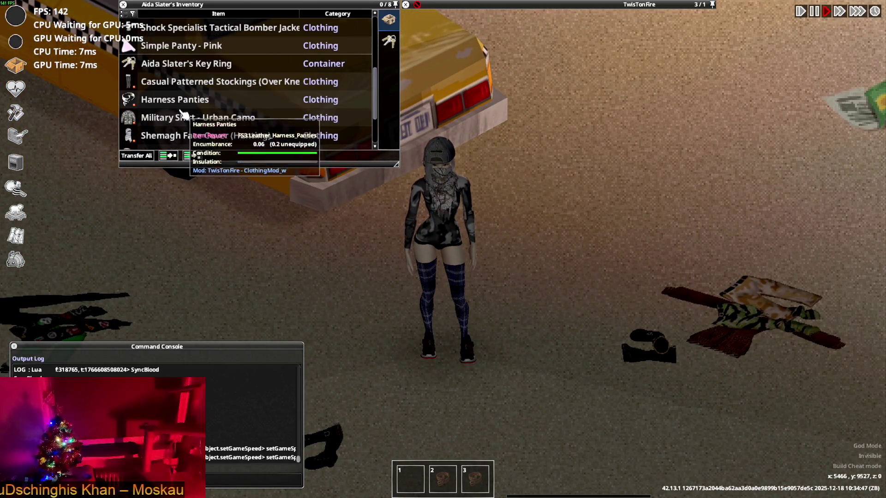
pyautogui.scroll(4, 184, 114)
pyautogui.rightClick(199, 48)
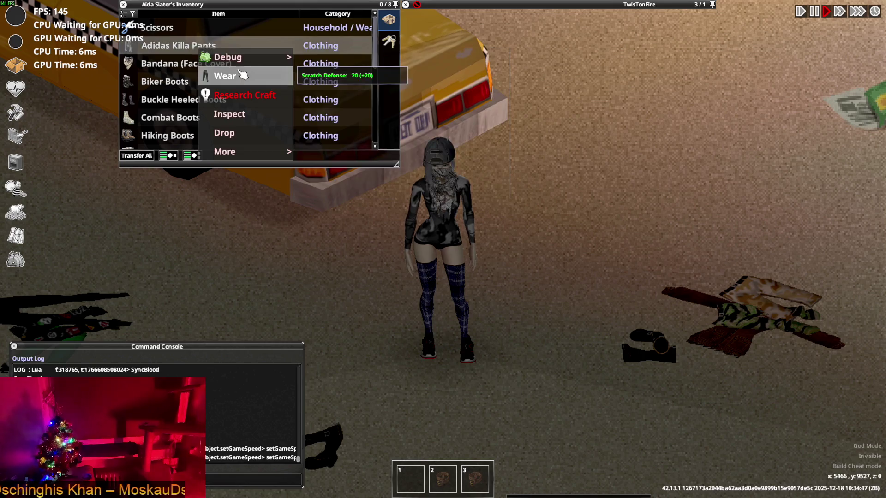
pyautogui.click(240, 75)
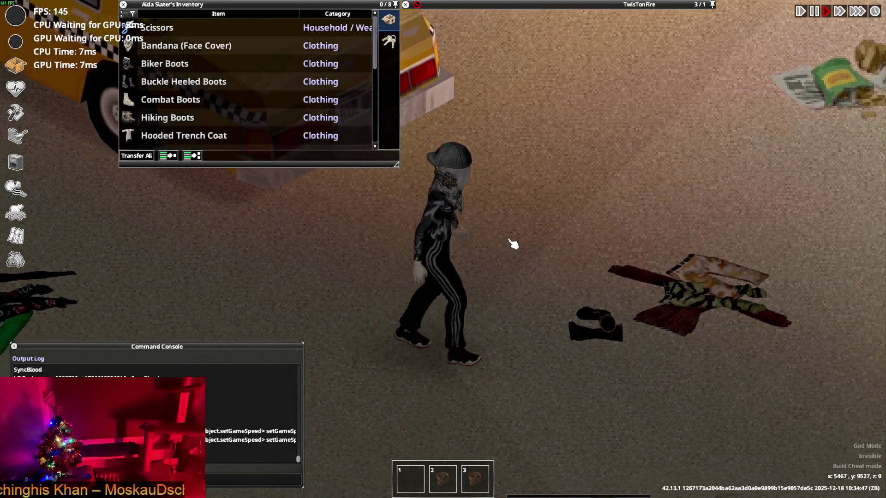
# - Walk the character to the right across the map
pyautogui.press('s')
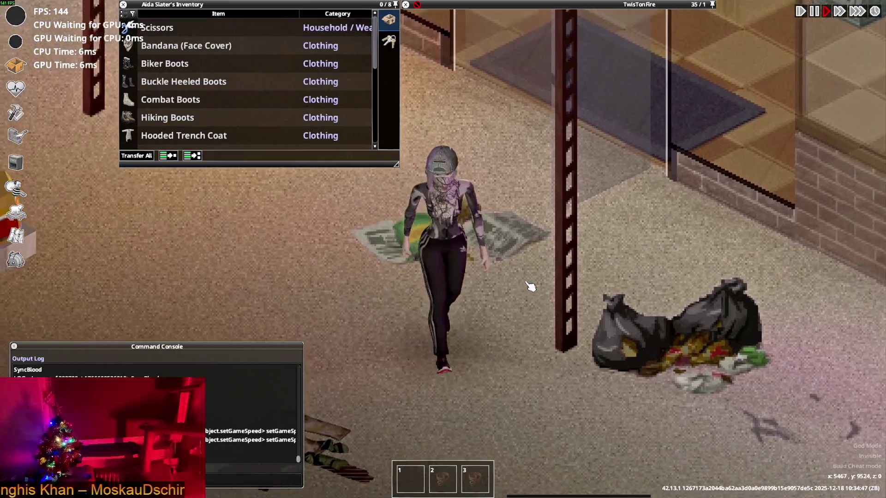
pyautogui.hotkey('w', 'd')
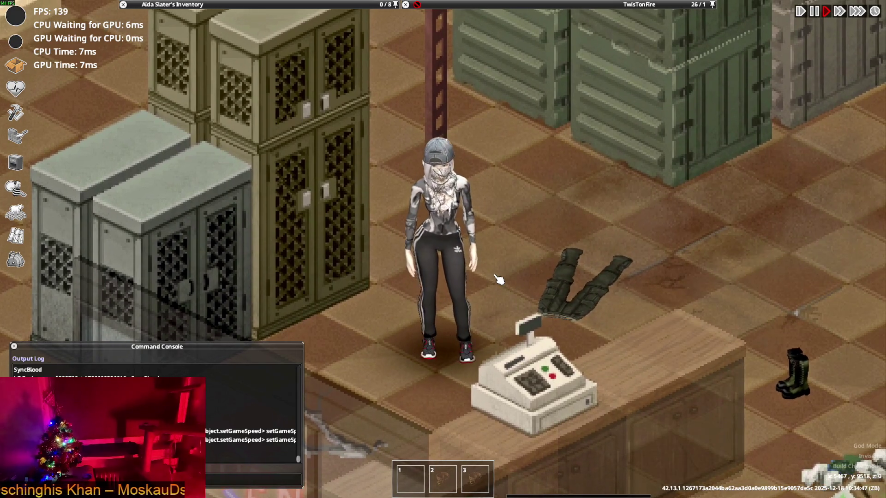
pyautogui.press('d')
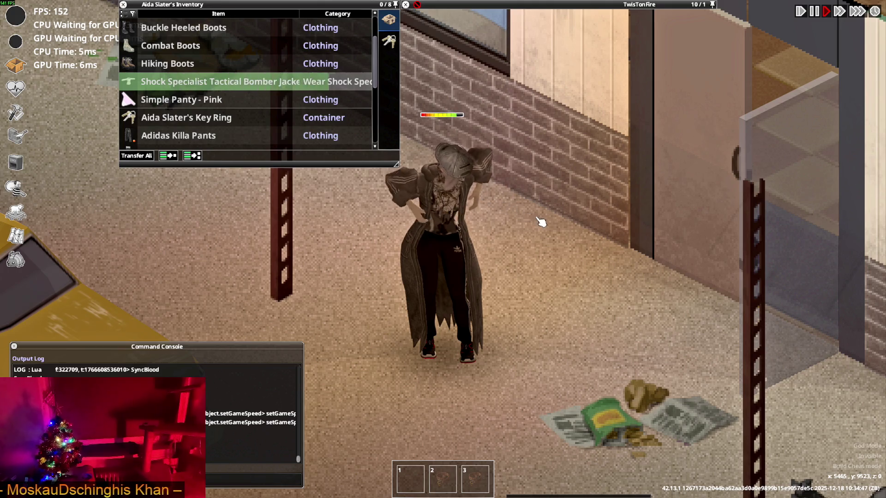
pyautogui.press('d')
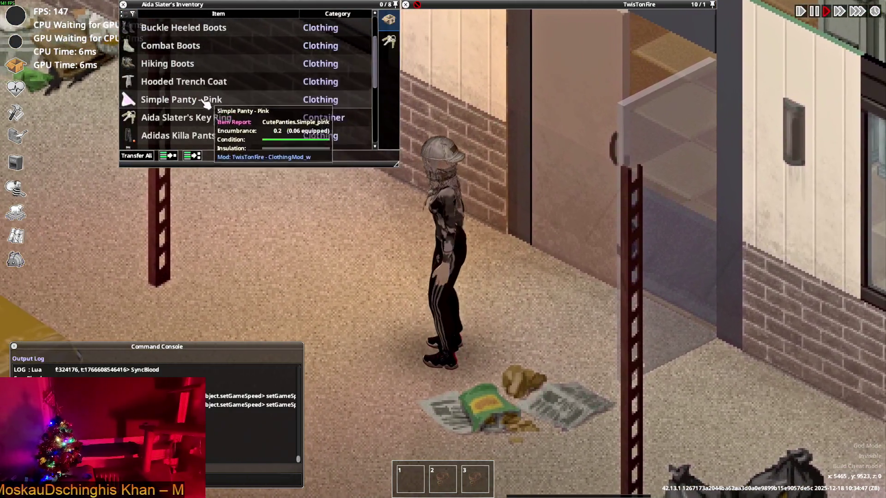
# - Put on the Shock Specialist bomber jacket from the inventory
pyautogui.scroll(-3, 205, 104)
pyautogui.rightClick(190, 137)
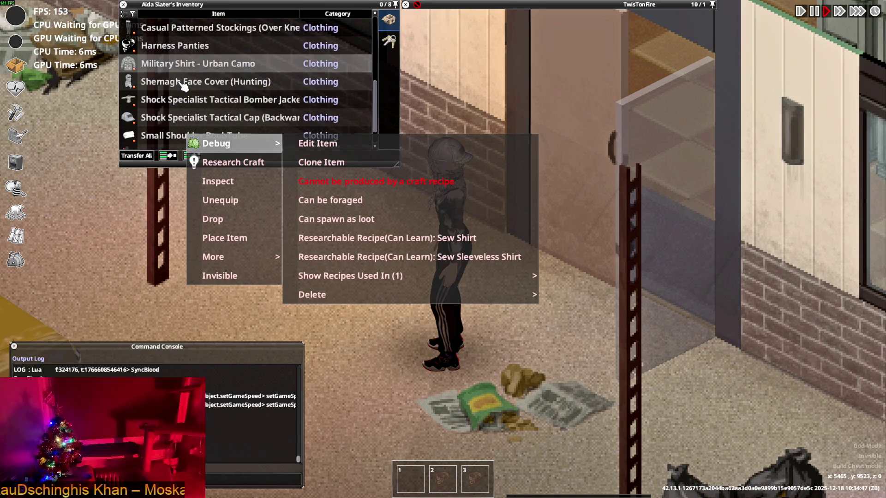
pyautogui.scroll(-1, 184, 87)
pyautogui.rightClick(180, 87)
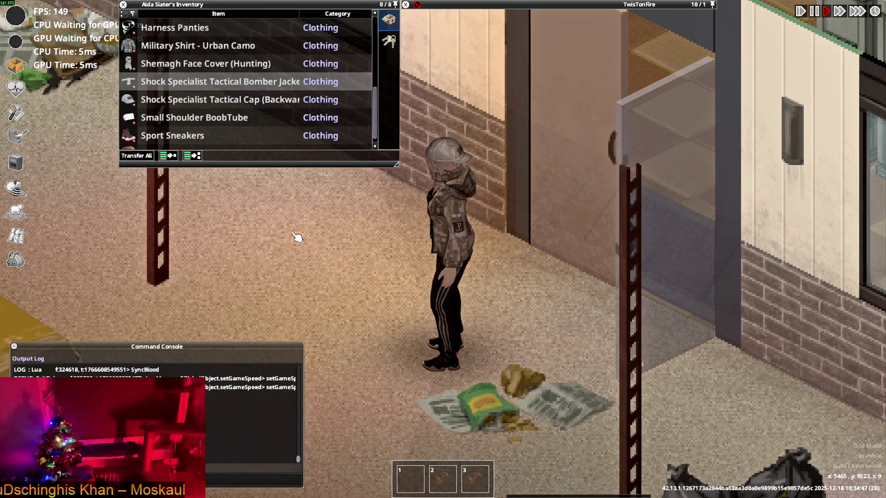
# - Walk into the shop past the cash register, then switch to Notepad++
pyautogui.hotkey('w', 'd')
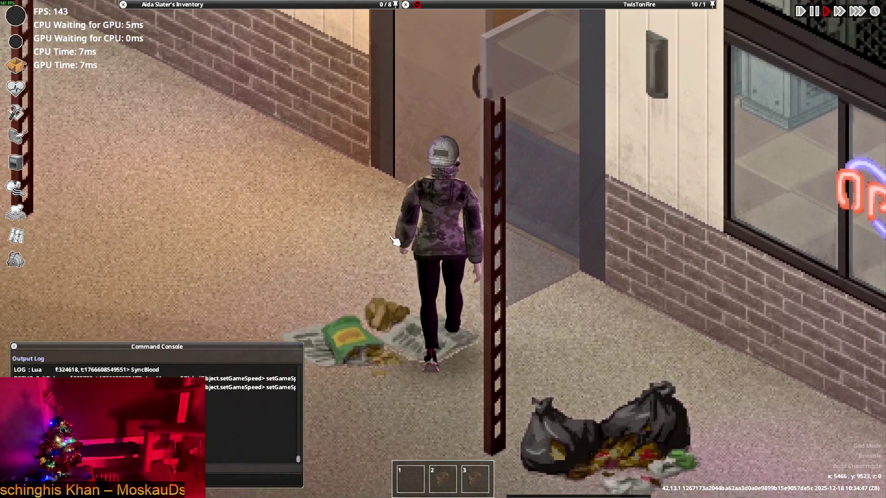
pyautogui.hotkey('w', 'd')
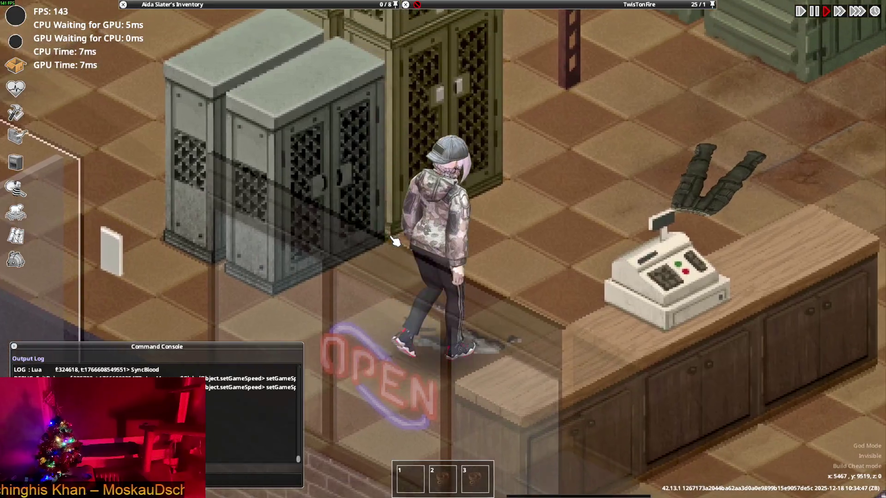
pyautogui.hotkey('w', 'd')
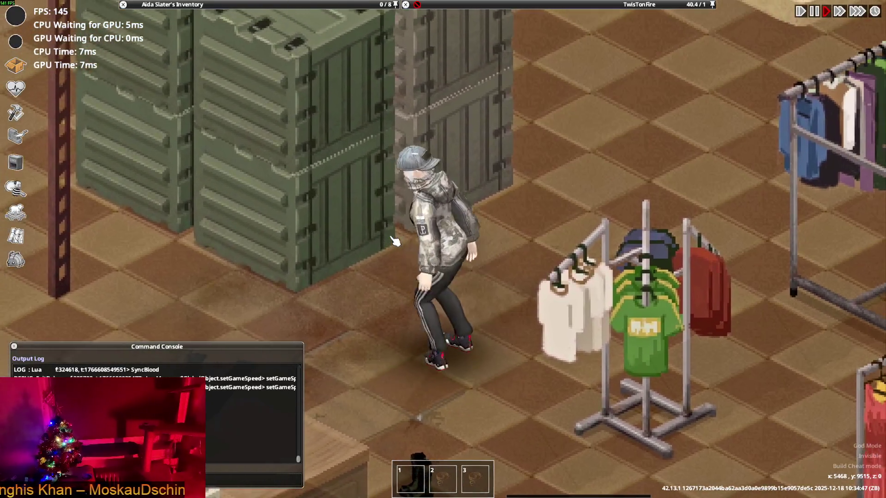
pyautogui.hotkey('alt', 'Tab')
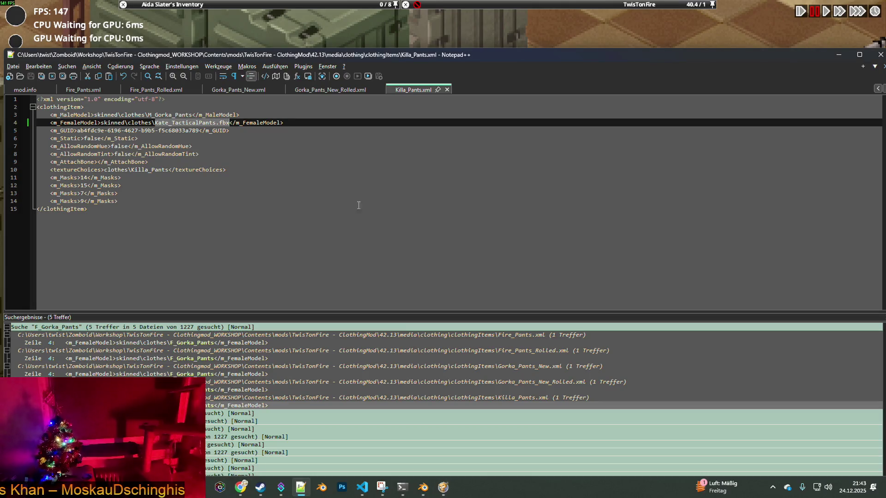
# - Back in Blender, end the Kate_TacticalPants rename and orbit close around the Killa-textured pants
pyautogui.moveTo(167, 170); pyautogui.dragTo(131, 170)
pyautogui.hotkey('alt', 'Tab')
pyautogui.press('Tab')
pyautogui.press('Tab')
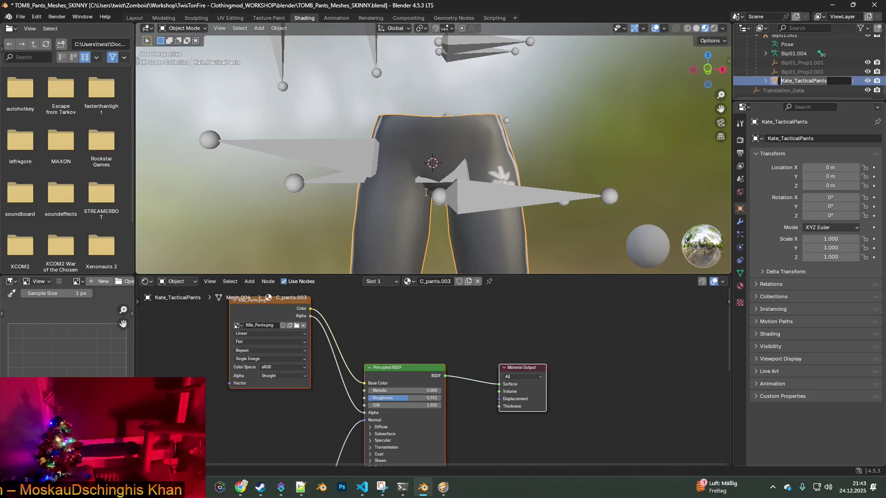
pyautogui.press('Escape')
pyautogui.moveTo(456, 148)
pyautogui.mouseDown(button='middle')
pyautogui.moveTo(311, 158)
pyautogui.moveTo(369, 183)
pyautogui.moveTo(406, 242)
pyautogui.mouseUp(button='middle')
pyautogui.scroll(3, 375, 186)
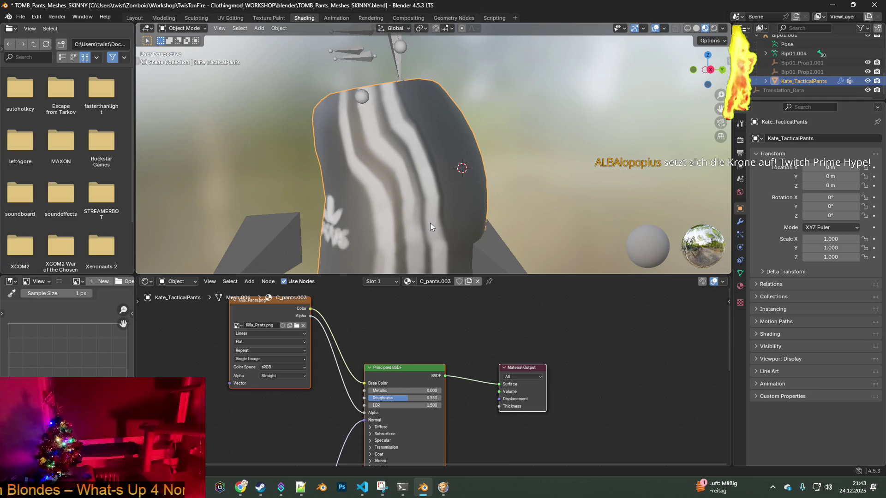
pyautogui.moveTo(430, 232)
pyautogui.mouseDown(button='middle')
pyautogui.moveTo(400, 157)
pyautogui.moveTo(387, 208)
pyautogui.moveTo(407, 159)
pyautogui.mouseUp(button='middle')
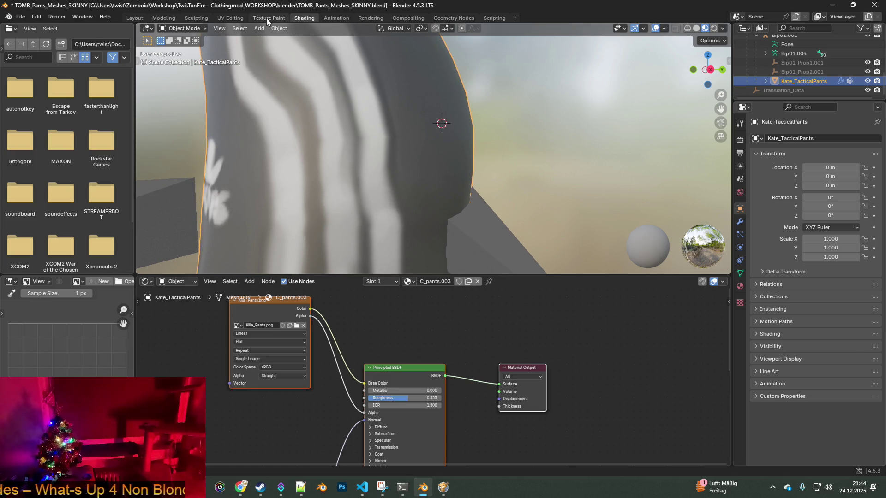
# - Switch to the Texture Paint workspace and frame the lower leg of Kate_TacticalPants
pyautogui.click(267, 18)
pyautogui.moveTo(436, 198); pyautogui.dragTo(484, 187, button='middle')
pyautogui.scroll(5, 484, 186)
pyautogui.moveTo(536, 242)
pyautogui.mouseDown(button='middle')
pyautogui.moveTo(535, 253)
pyautogui.moveTo(512, 233)
pyautogui.moveTo(531, 231)
pyautogui.moveTo(516, 229)
pyautogui.mouseUp(button='middle')
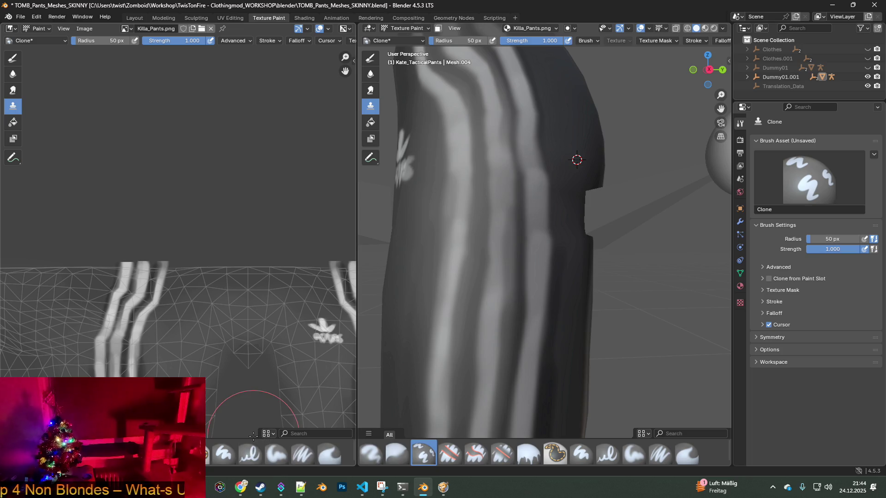
pyautogui.scroll(-5, 457, 361)
pyautogui.moveTo(475, 375); pyautogui.dragTo(462, 350, button='middle')
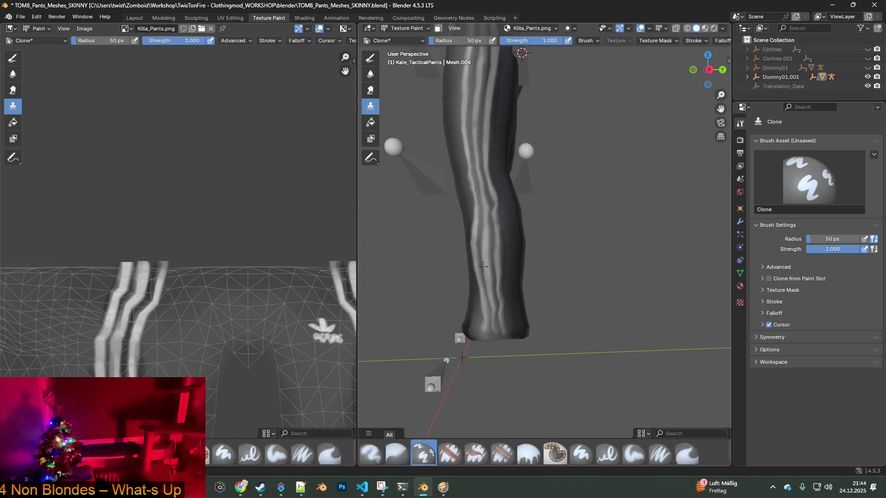
pyautogui.scroll(8, 464, 352)
pyautogui.scroll(-4, 464, 352)
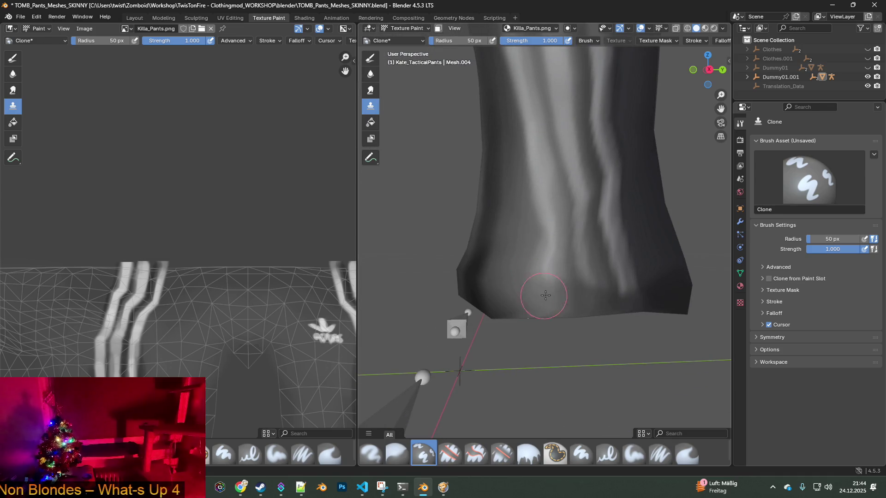
pyautogui.scroll(2, 535, 304)
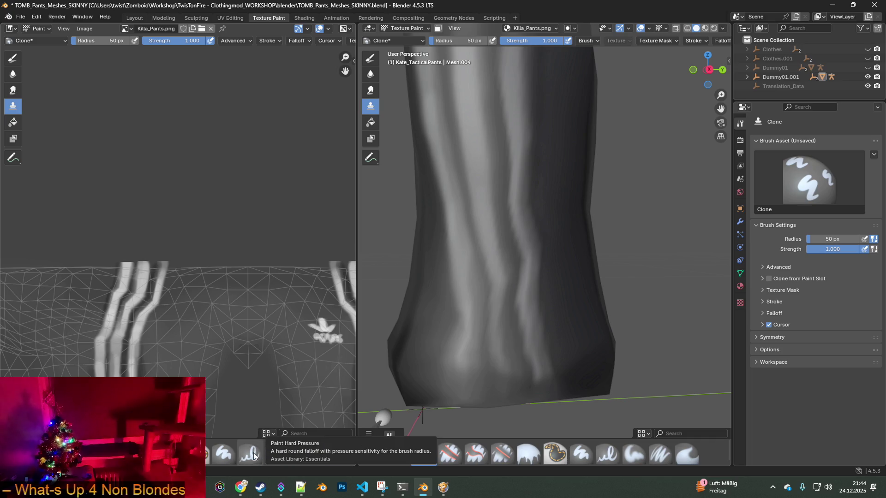
# - Pick the soft paint brush and shrink its radius to 11 px over the pants leg
pyautogui.click(277, 454)
pyautogui.moveTo(504, 317)
pyautogui.mouseDown(button='middle')
pyautogui.moveTo(529, 296)
pyautogui.moveTo(600, 283)
pyautogui.mouseUp(button='middle')
pyautogui.scroll(-3, 599, 283)
pyautogui.scroll(4, 517, 306)
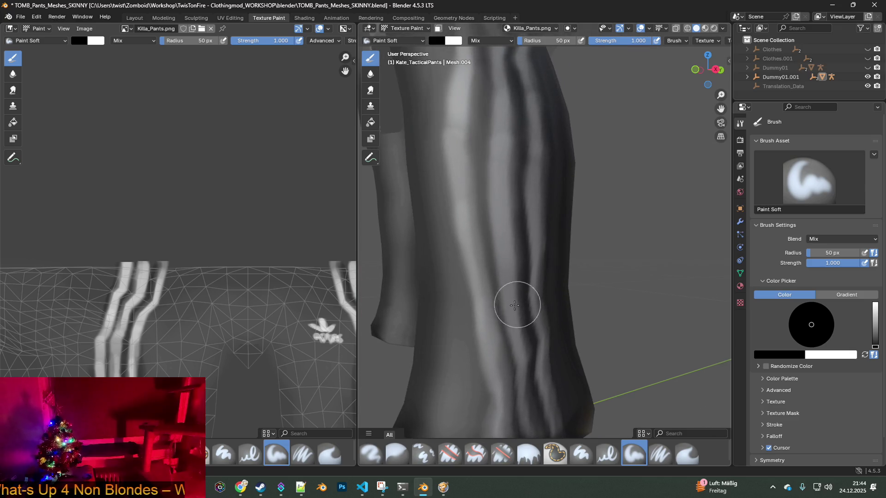
pyautogui.moveTo(198, 41); pyautogui.dragTo(177, 41)
pyautogui.press('[')
pyautogui.press('[')
pyautogui.moveTo(531, 165); pyautogui.dragTo(477, 175, button='middle')
pyautogui.moveTo(465, 231)
pyautogui.mouseDown(button='middle')
pyautogui.moveTo(459, 209)
pyautogui.moveTo(468, 221)
pyautogui.mouseUp(button='middle')
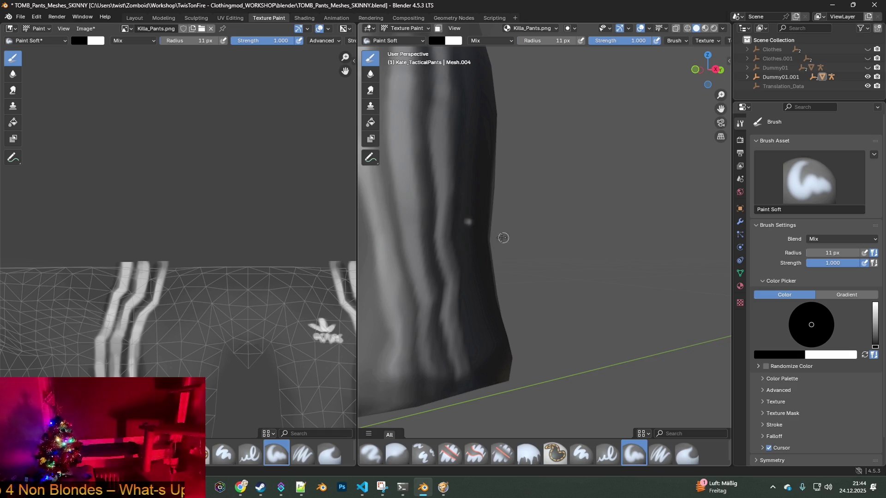
# - Paint a dark patch into a groove of the pants leg
pyautogui.click(22, 17)
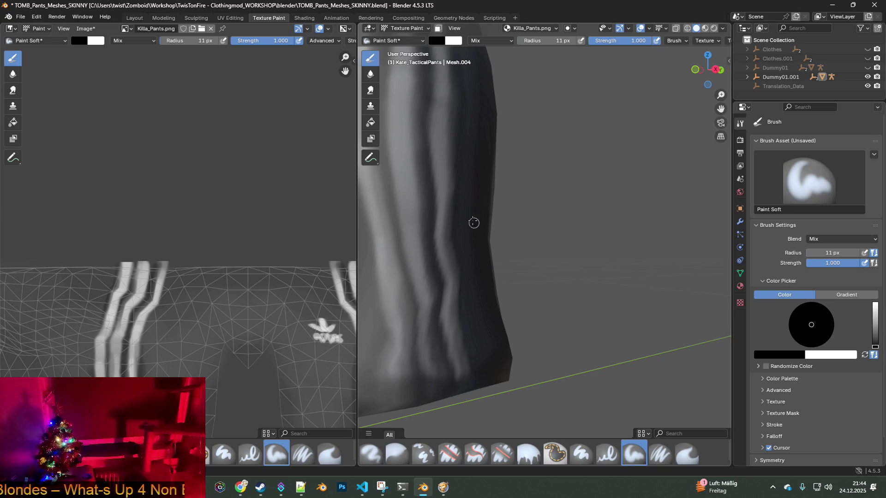
pyautogui.rightClick(468, 208)
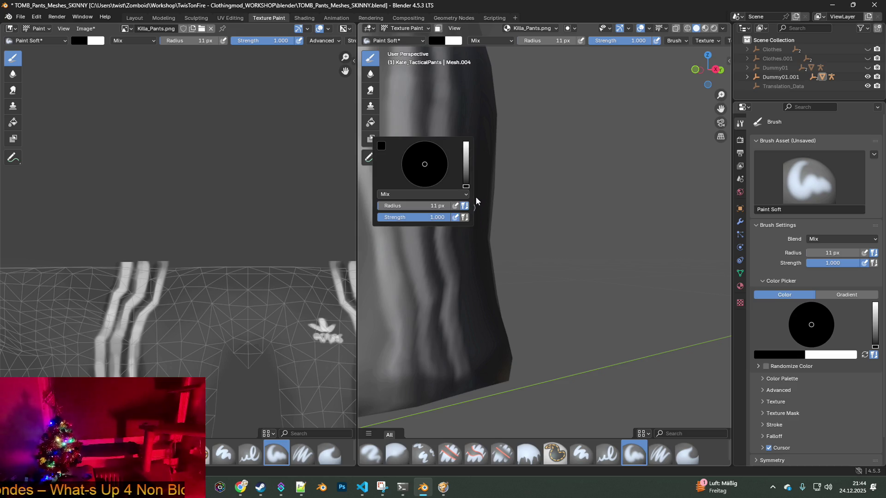
pyautogui.rightClick(479, 206)
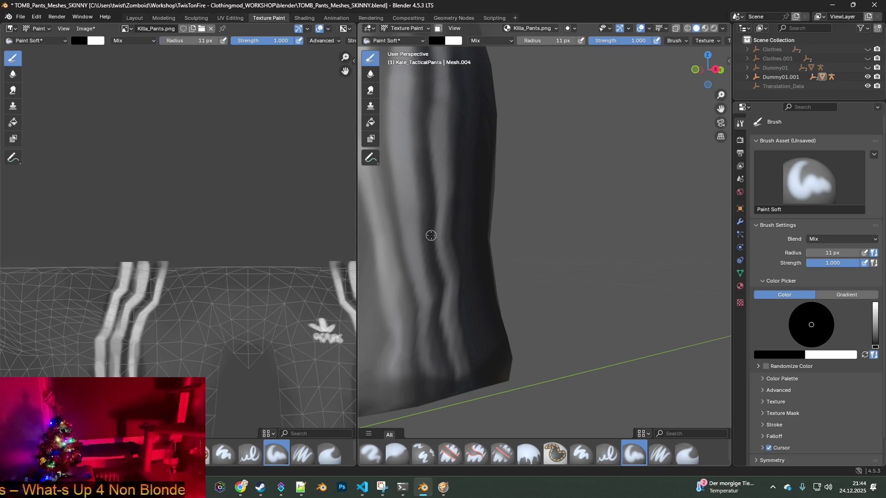
pyautogui.scroll(4, 437, 249)
pyautogui.moveTo(437, 251)
pyautogui.mouseDown(button='middle')
pyautogui.moveTo(506, 241)
pyautogui.moveTo(510, 227)
pyautogui.mouseUp(button='middle')
pyautogui.moveTo(511, 227)
pyautogui.mouseDown()
pyautogui.moveTo(509, 245)
pyautogui.moveTo(502, 217)
pyautogui.mouseUp()
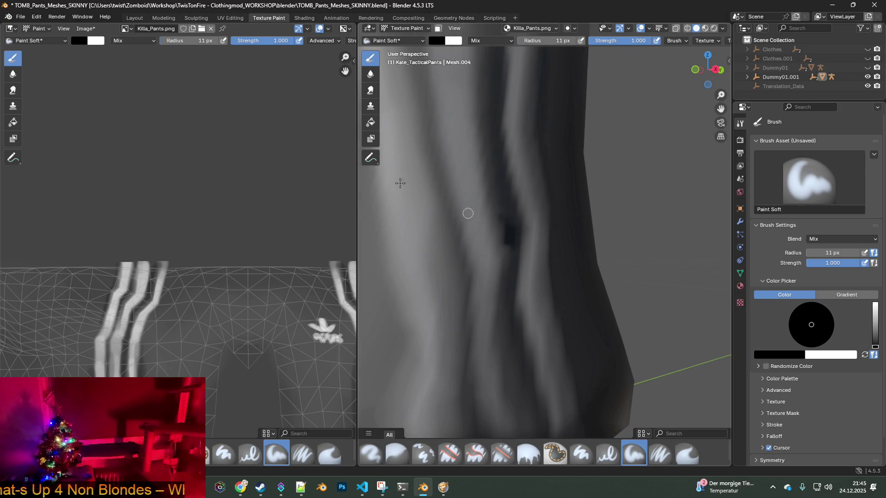
# - Paint a dark smudge on the shaded side, then undo that stroke
pyautogui.scroll(-3, 526, 159)
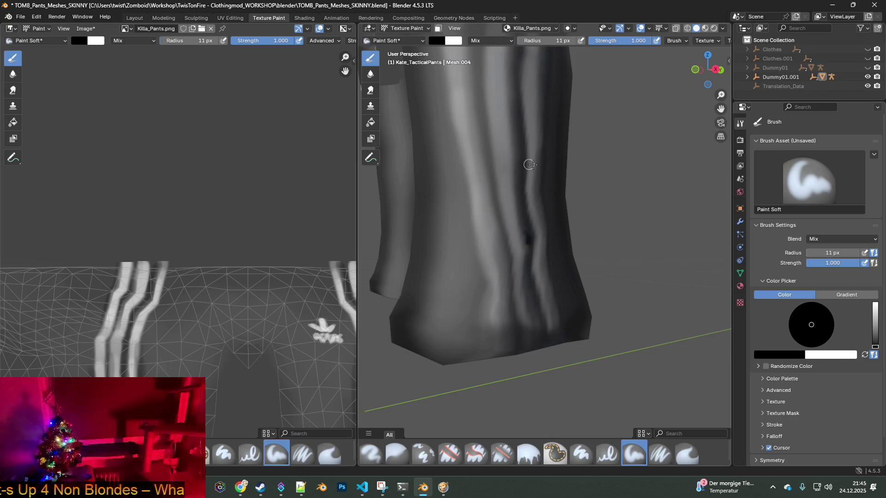
pyautogui.moveTo(529, 164); pyautogui.dragTo(524, 166, button='middle')
pyautogui.moveTo(442, 182); pyautogui.dragTo(444, 184)
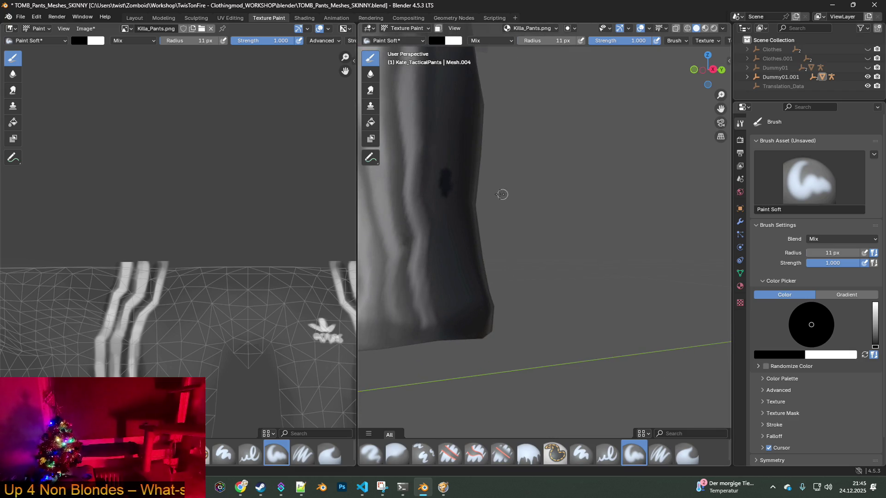
pyautogui.click(33, 16)
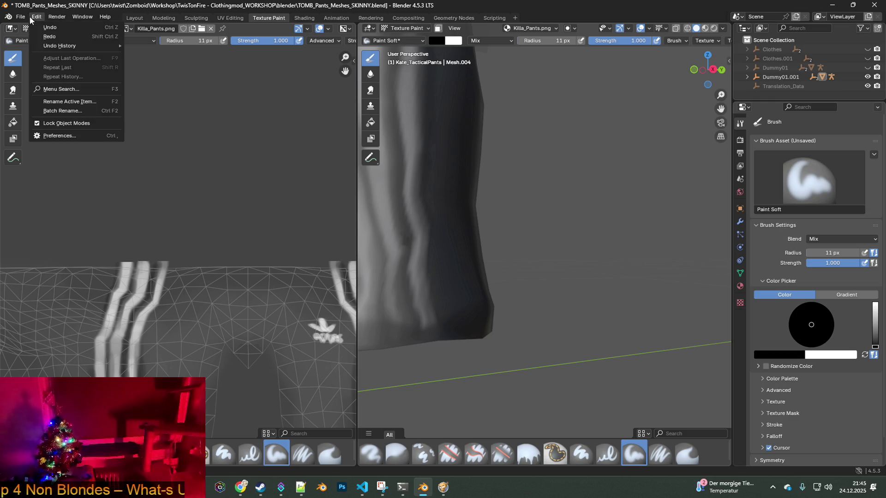
pyautogui.click(50, 28)
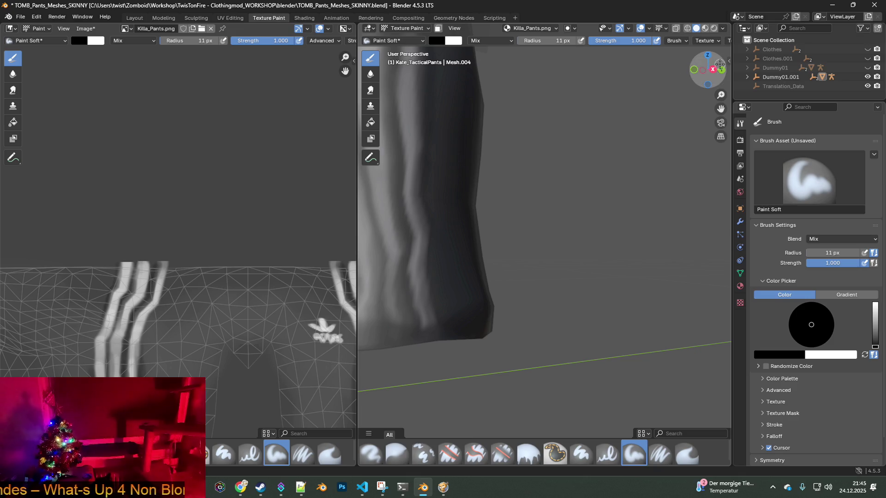
# - Open the sidebar and toggle the viewport overlays while re-angling the leg view
pyautogui.moveTo(729, 60); pyautogui.dragTo(594, 63)
pyautogui.click(642, 30)
pyautogui.click(642, 29)
pyautogui.click(648, 28)
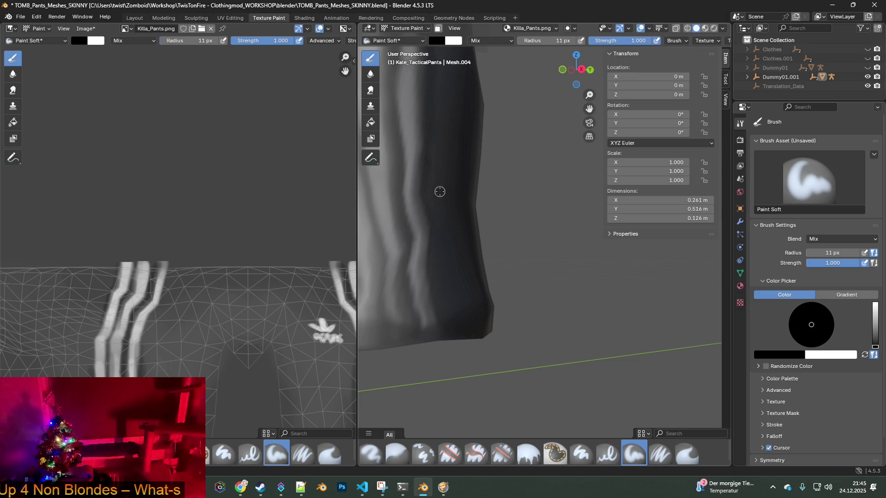
pyautogui.moveTo(438, 192); pyautogui.dragTo(453, 191, button='middle')
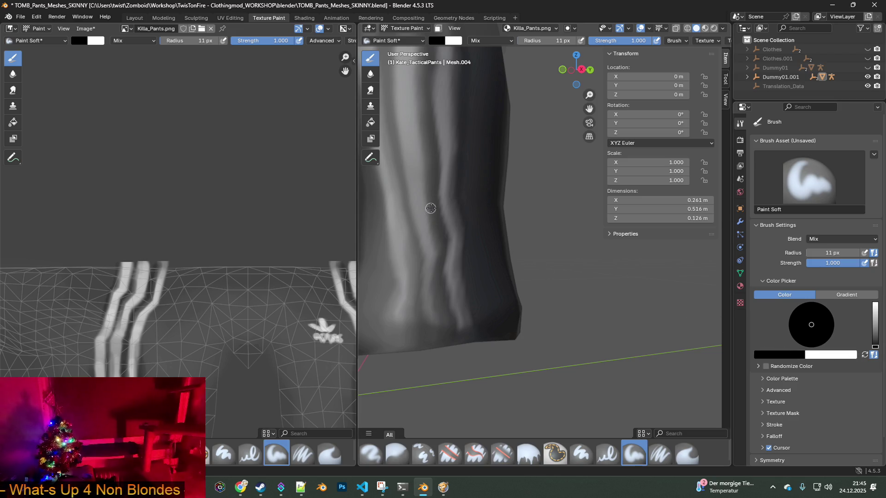
pyautogui.scroll(2, 431, 208)
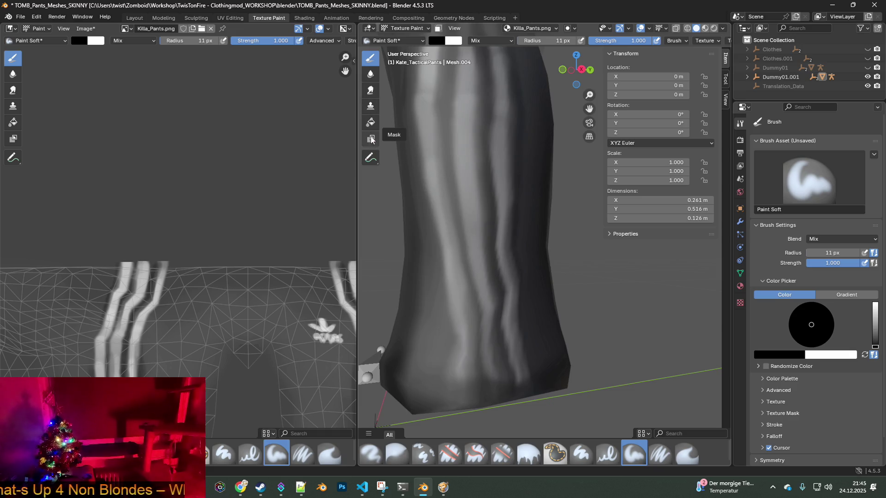
pyautogui.click(369, 109)
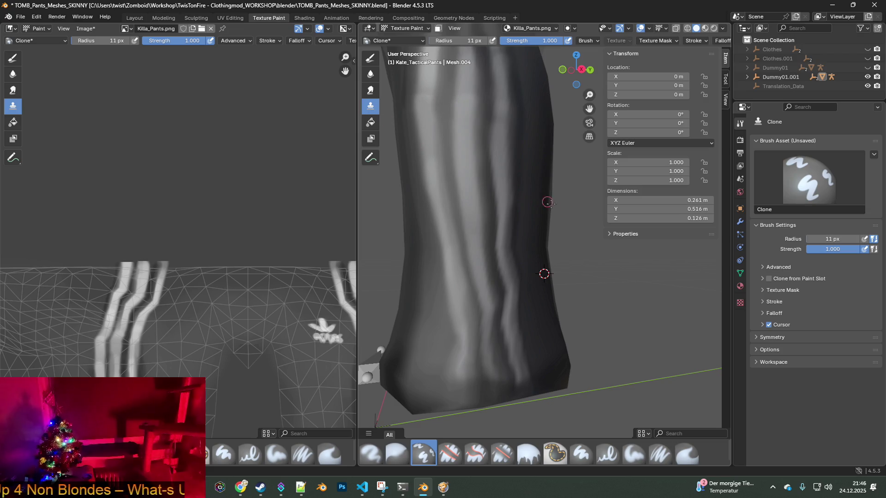
# - Zoom onto the pants leg and set the clone source point on it
pyautogui.moveTo(538, 235)
pyautogui.mouseDown(button='middle')
pyautogui.moveTo(480, 235)
pyautogui.moveTo(499, 213)
pyautogui.mouseUp(button='middle')
pyautogui.scroll(2, 491, 224)
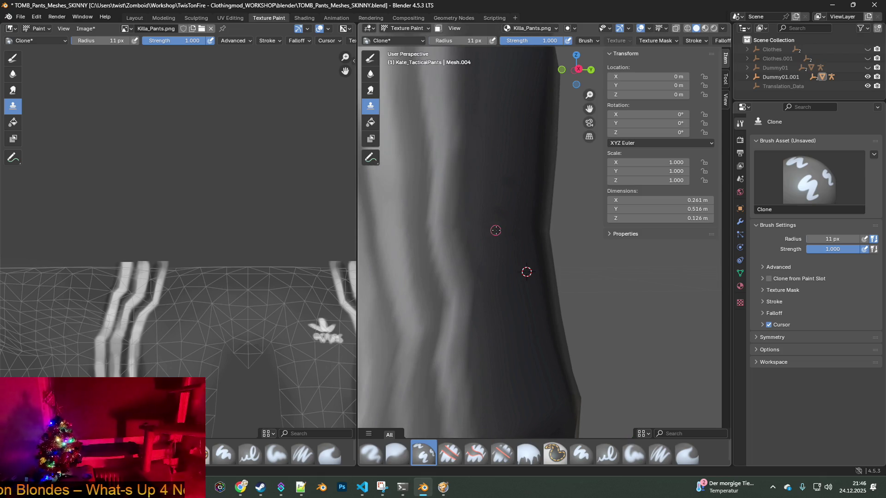
pyautogui.keyDown('shift'); pyautogui.rightClick(506, 219); pyautogui.keyUp('shift')
pyautogui.press('ctrl+KP_4')
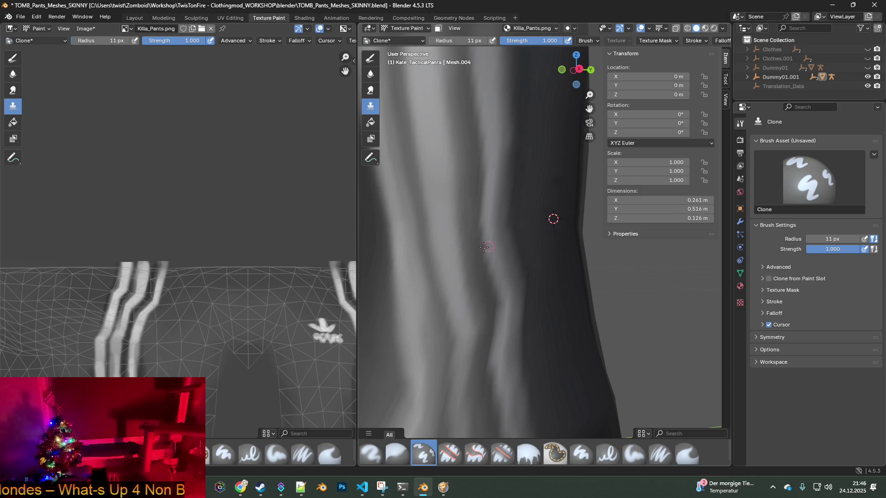
# - Browse the brush list, then switch over to the running game
pyautogui.click(406, 41)
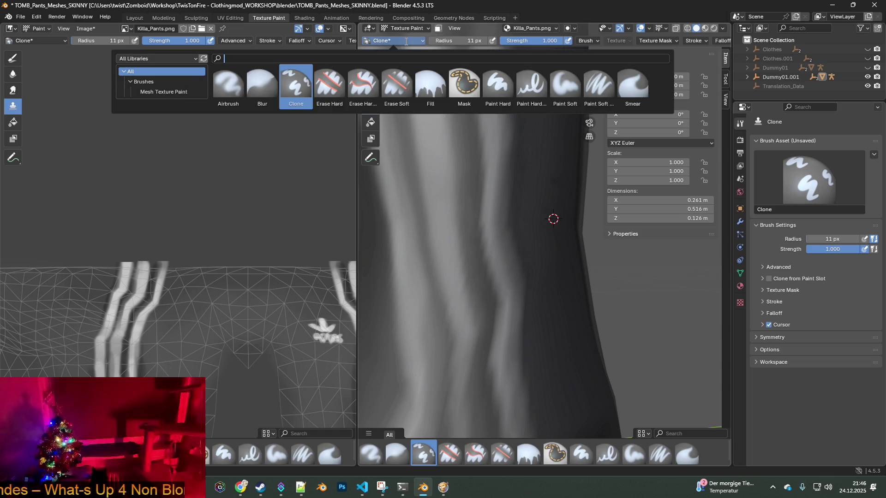
pyautogui.click(406, 41)
pyautogui.click(411, 40)
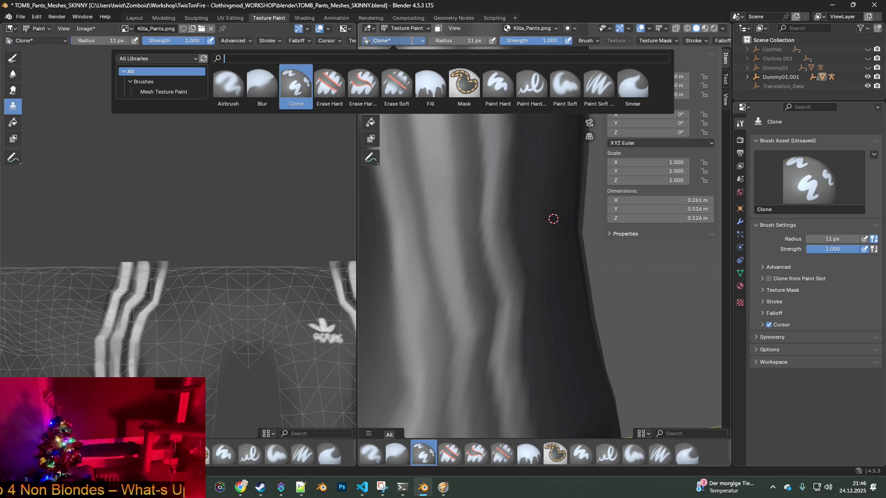
pyautogui.hotkey('alt', 'Tab')
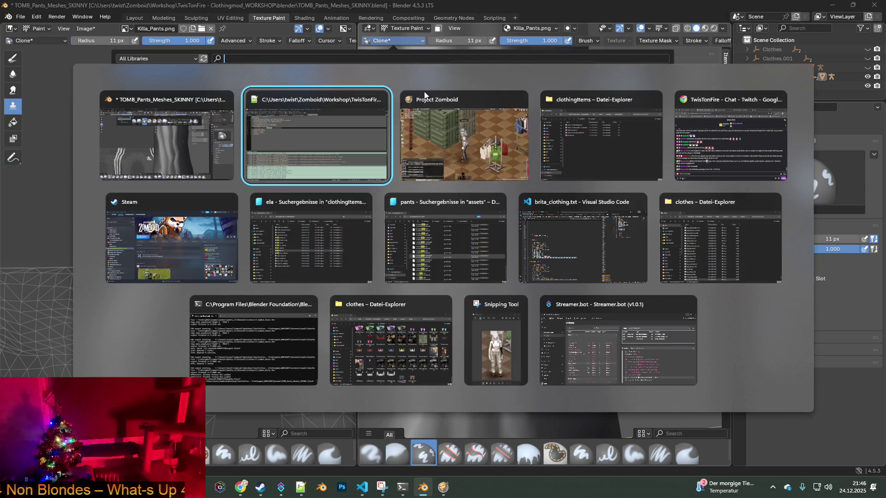
# - Unpause Project Zomboid and turn the character to inspect the dark Killa pants
pyautogui.press('space')
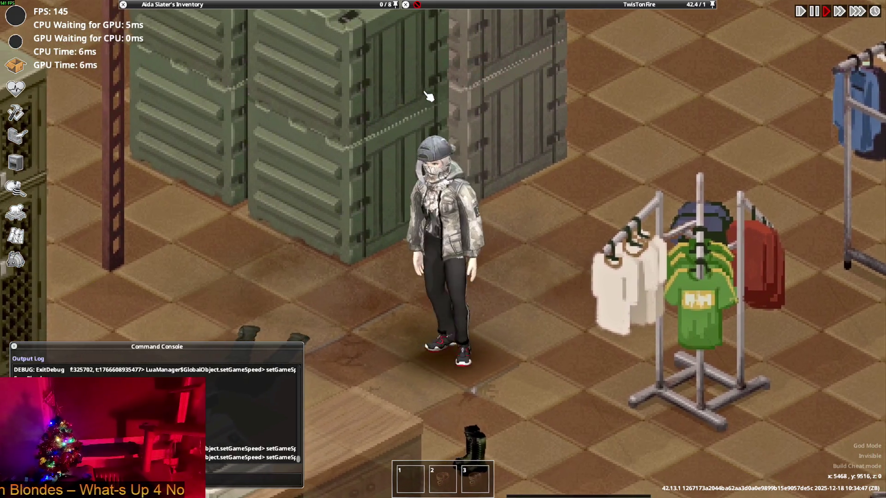
pyautogui.press('a')
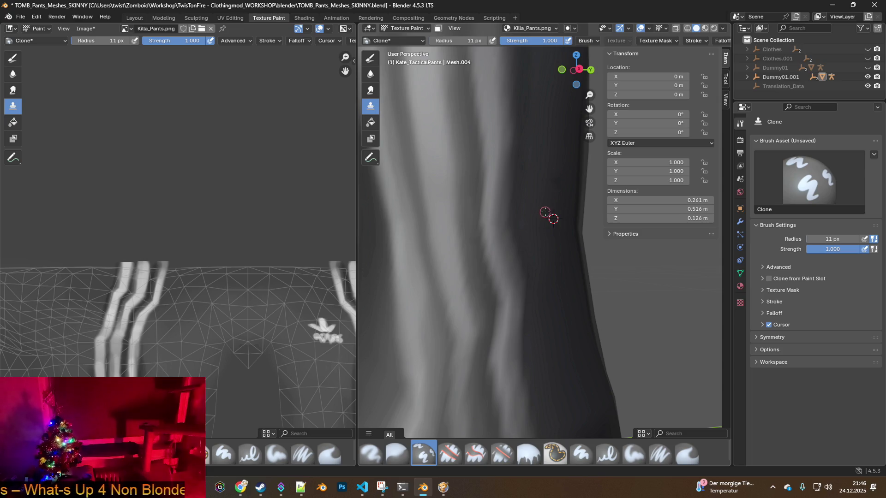
# - Set a clone source on the light crease and clone lighter texture down the dark groove
pyautogui.moveTo(546, 212); pyautogui.dragTo(546, 218, button='middle')
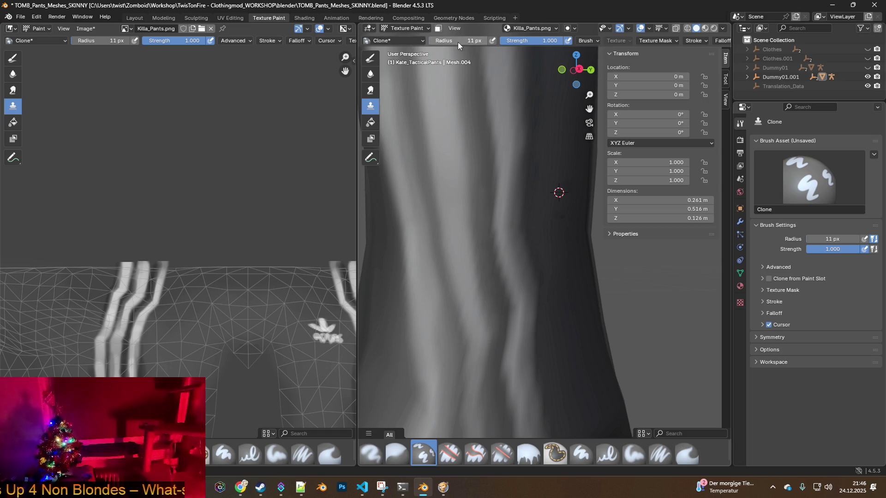
pyautogui.click(405, 40)
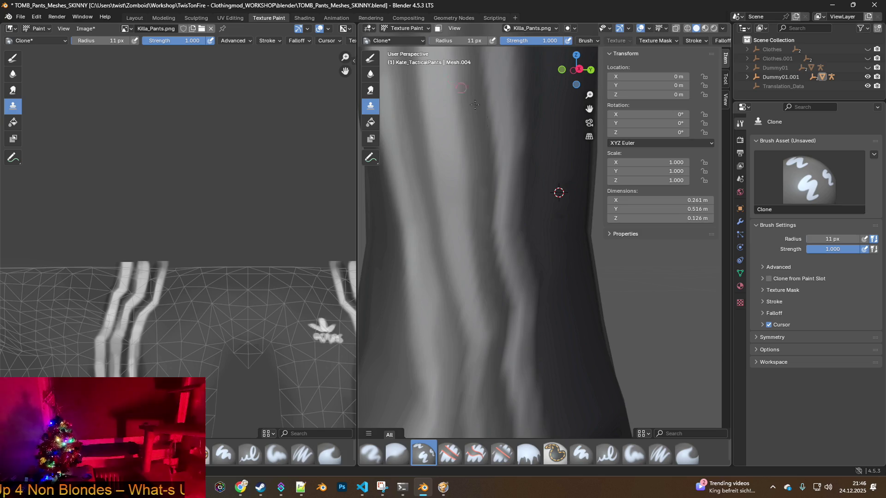
pyautogui.keyDown('ctrl'); pyautogui.click(559, 166); pyautogui.keyUp('ctrl')
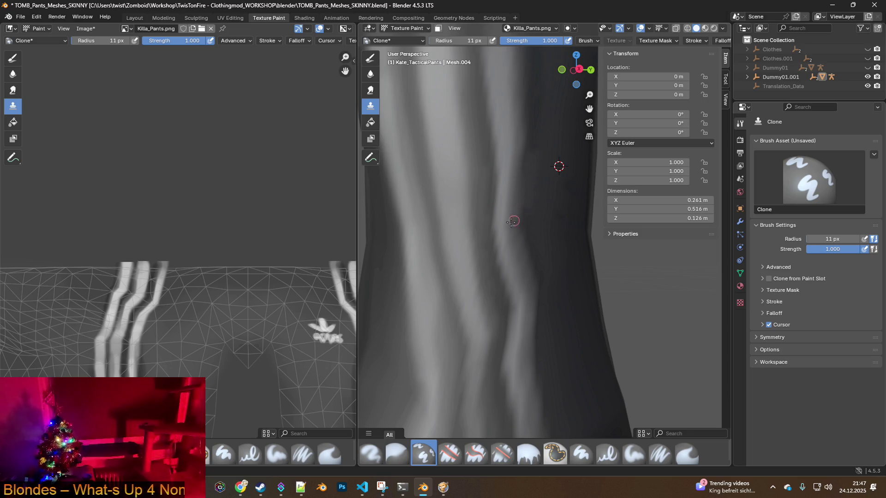
pyautogui.keyDown('ctrl'); pyautogui.click(507, 124); pyautogui.keyUp('ctrl')
pyautogui.moveTo(507, 176)
pyautogui.mouseDown()
pyautogui.moveTo(510, 213)
pyautogui.moveTo(514, 159)
pyautogui.moveTo(509, 247)
pyautogui.mouseUp()
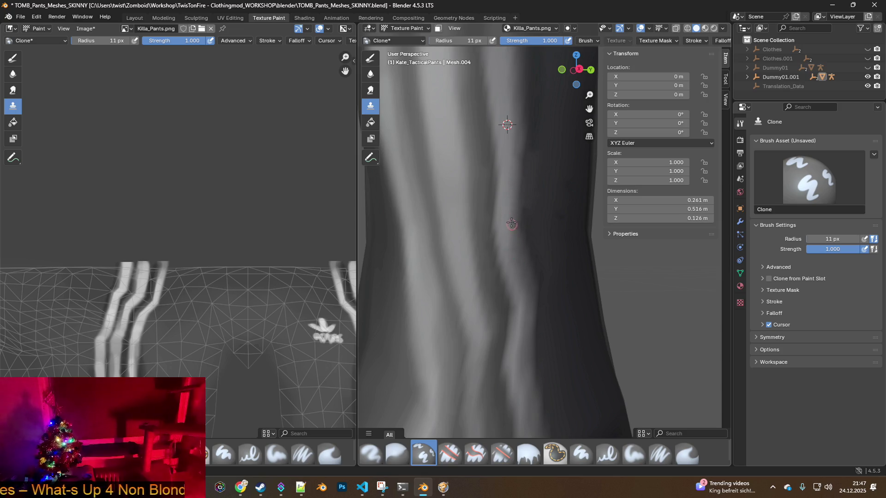
pyautogui.moveTo(512, 146)
pyautogui.mouseDown()
pyautogui.moveTo(517, 239)
pyautogui.moveTo(512, 205)
pyautogui.mouseUp()
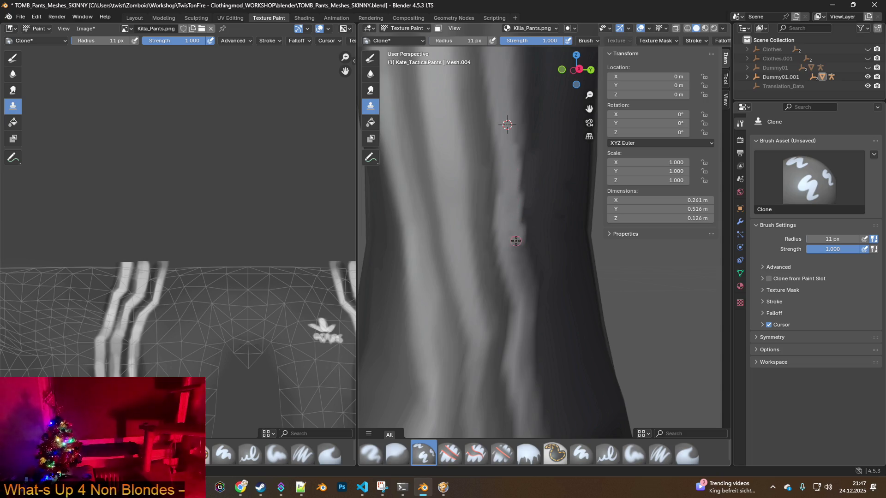
pyautogui.moveTo(519, 240); pyautogui.dragTo(511, 198)
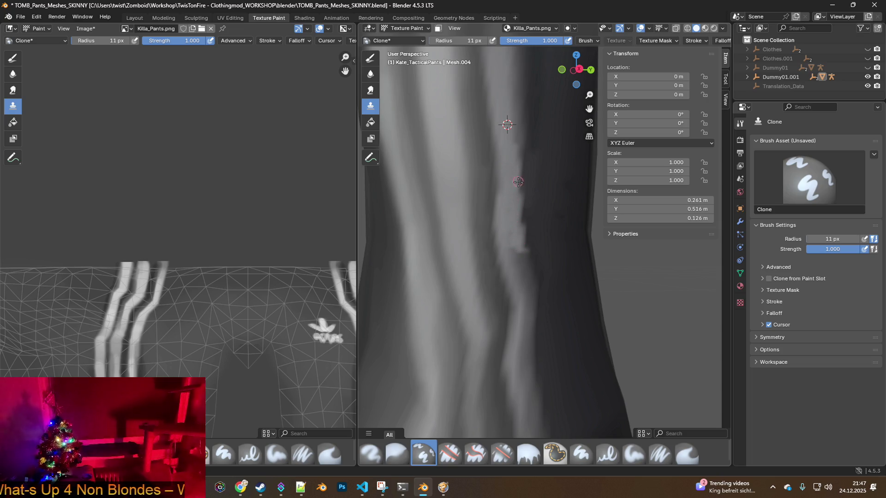
pyautogui.scroll(-5, 518, 182)
pyautogui.scroll(1, 530, 230)
pyautogui.scroll(-1, 533, 228)
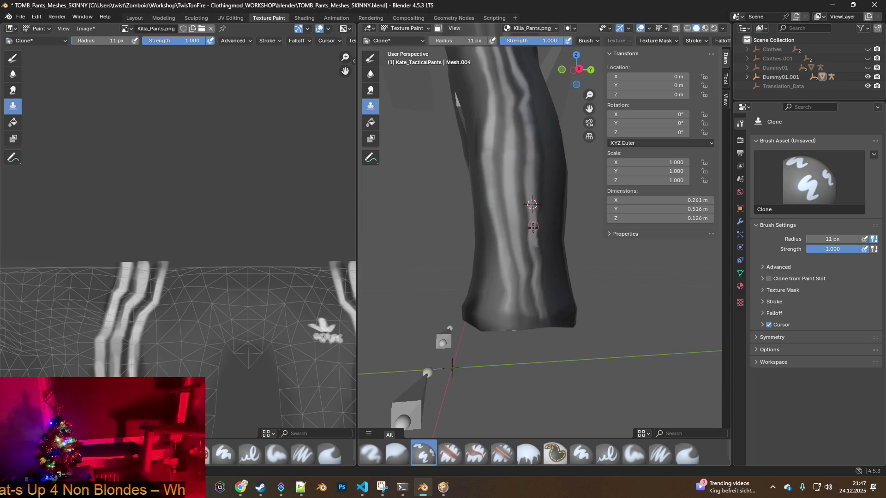
# - Clone the light crease further down toward the hem, resetting the source on lighter stripes
pyautogui.scroll(3, 533, 227)
pyautogui.scroll(-1, 503, 202)
pyautogui.scroll(2, 503, 202)
pyautogui.scroll(-1, 499, 201)
pyautogui.moveTo(506, 186); pyautogui.dragTo(519, 292)
pyautogui.moveTo(510, 248); pyautogui.dragTo(508, 245)
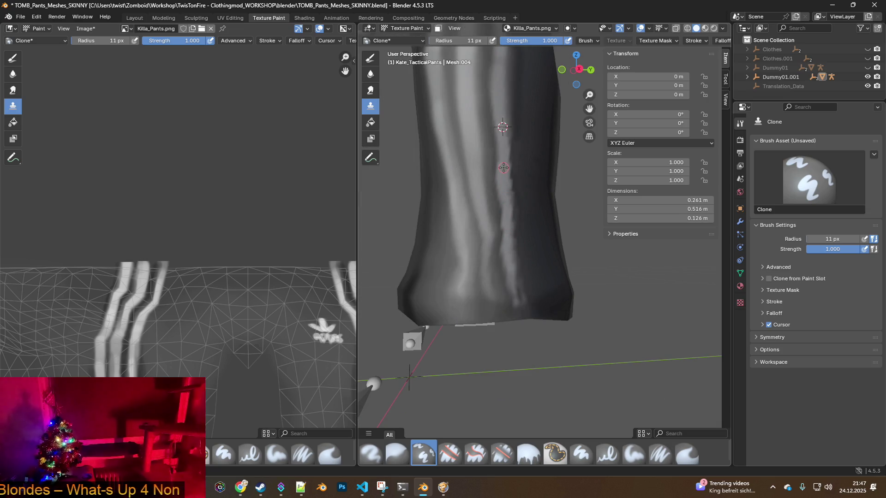
pyautogui.keyDown('ctrl'); pyautogui.click(472, 148); pyautogui.keyUp('ctrl')
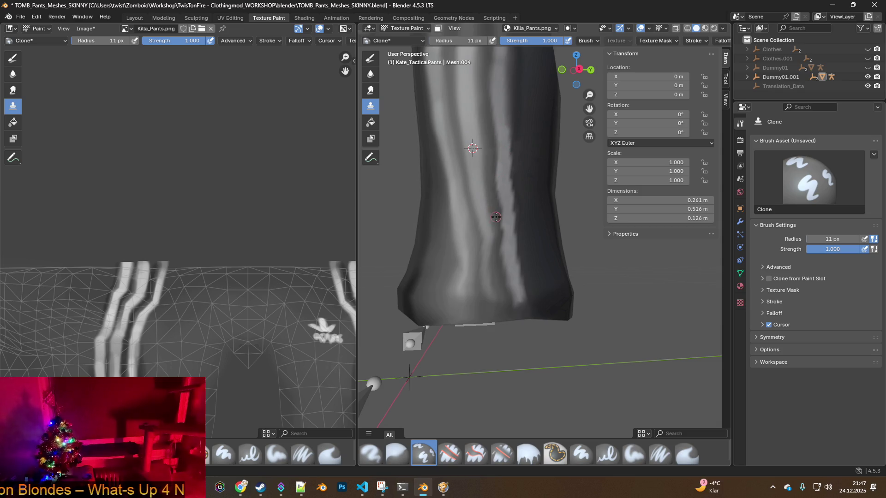
pyautogui.keyDown('shift'); pyautogui.moveTo(496, 196); pyautogui.dragTo(502, 199, button='middle'); pyautogui.keyUp('shift')
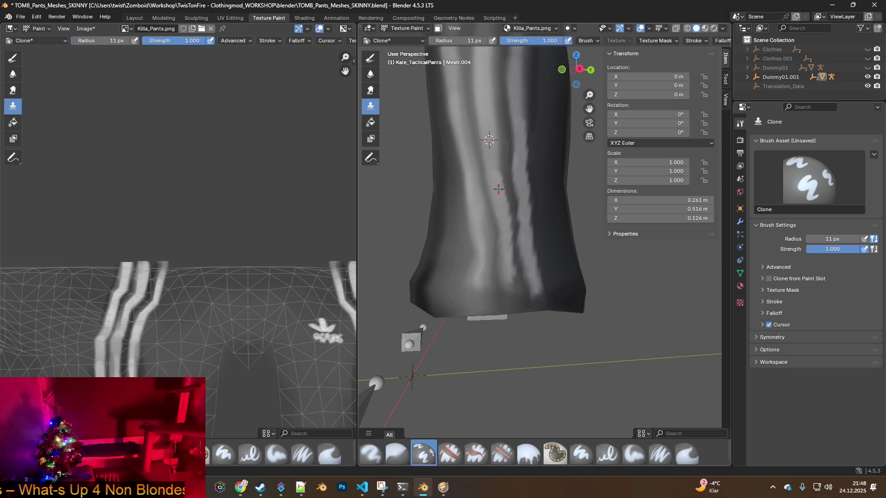
pyautogui.keyDown('ctrl'); pyautogui.click(506, 131); pyautogui.keyUp('ctrl')
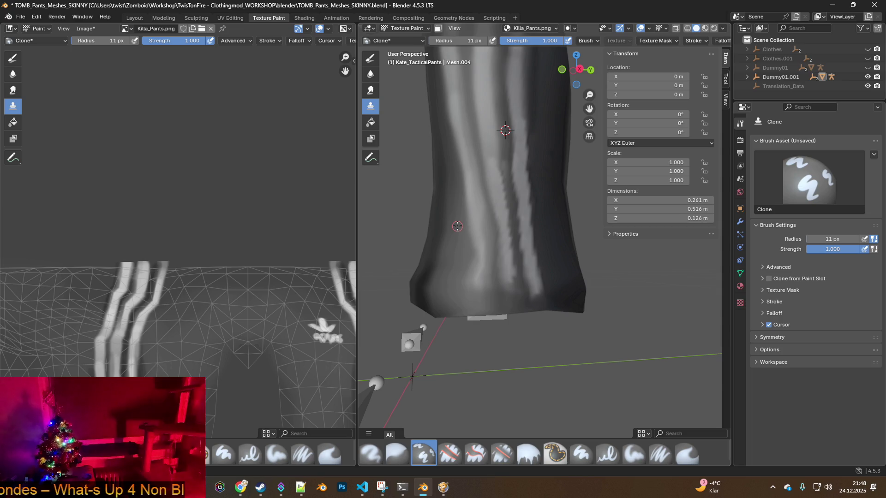
# - Zoom in on the lower pants leg and replace the Clone brush with Airbrush
pyautogui.scroll(2, 509, 210)
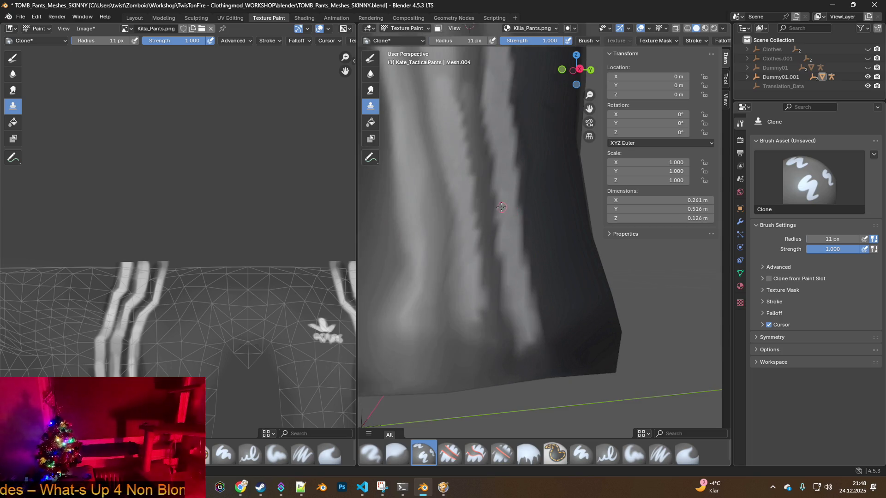
pyautogui.scroll(1, 491, 203)
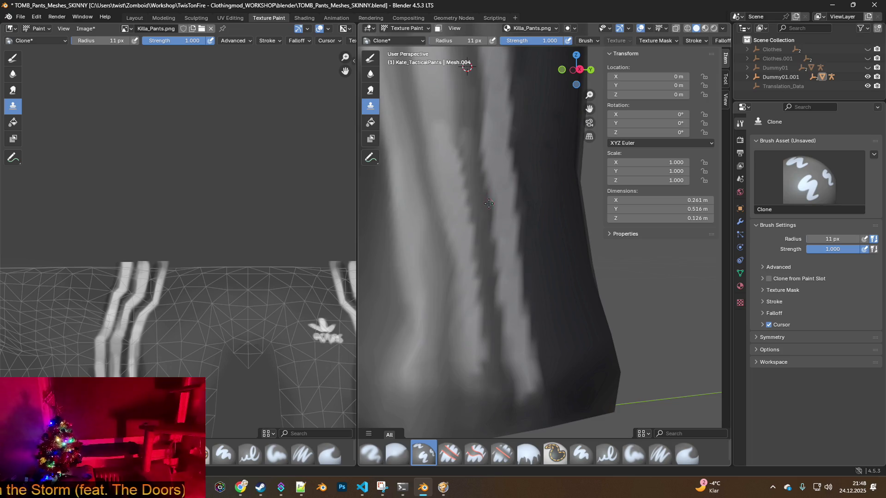
pyautogui.scroll(1, 489, 204)
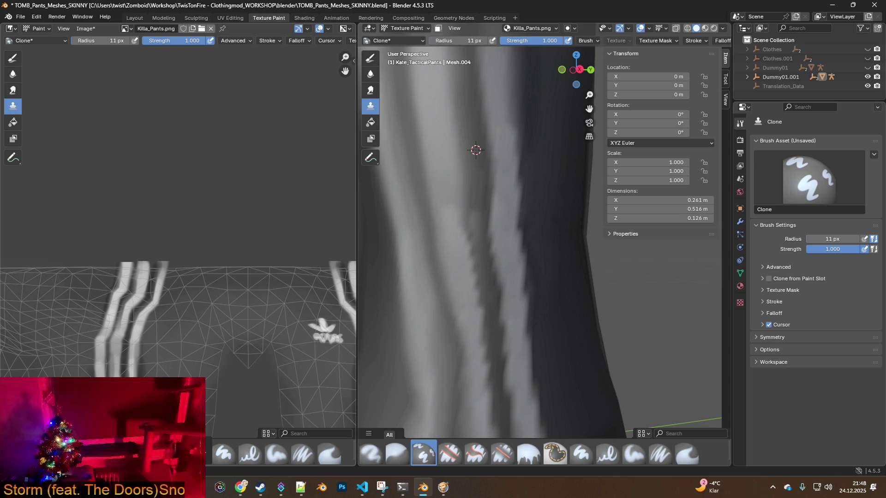
pyautogui.click(371, 455)
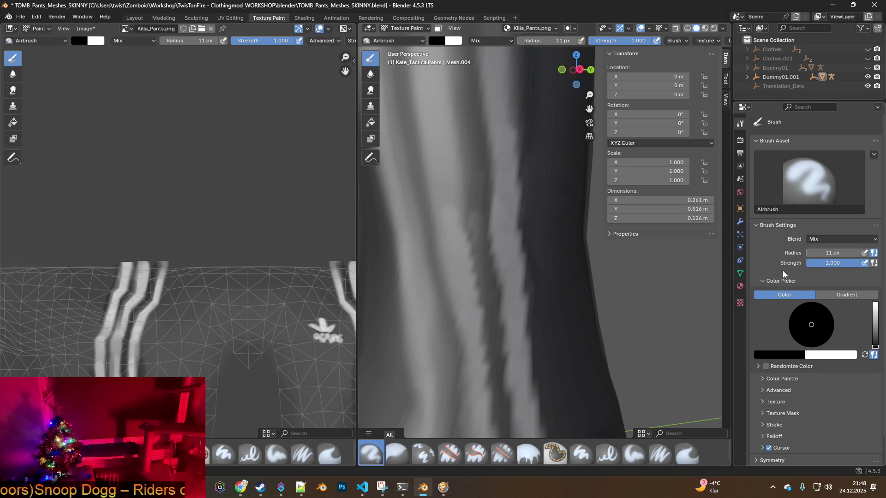
# - Choose the Paint Soft brush in single-colour mode, then switch windows toward the browser
pyautogui.click(845, 295)
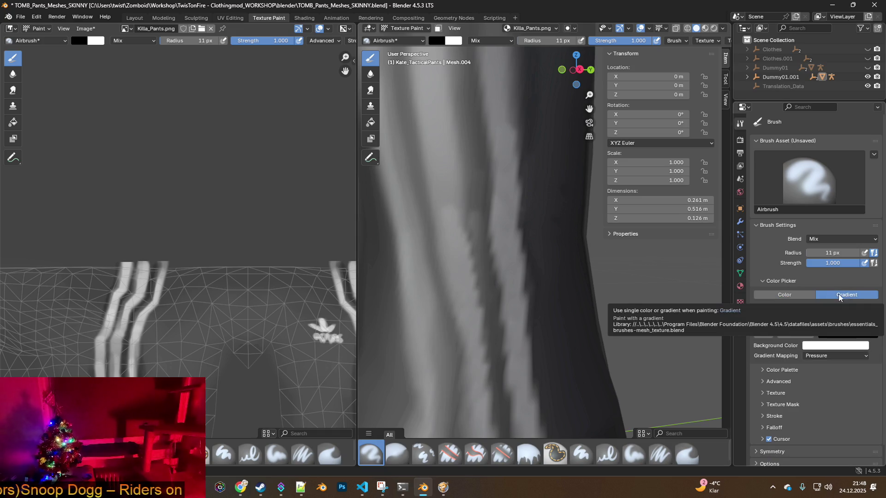
pyautogui.click(790, 296)
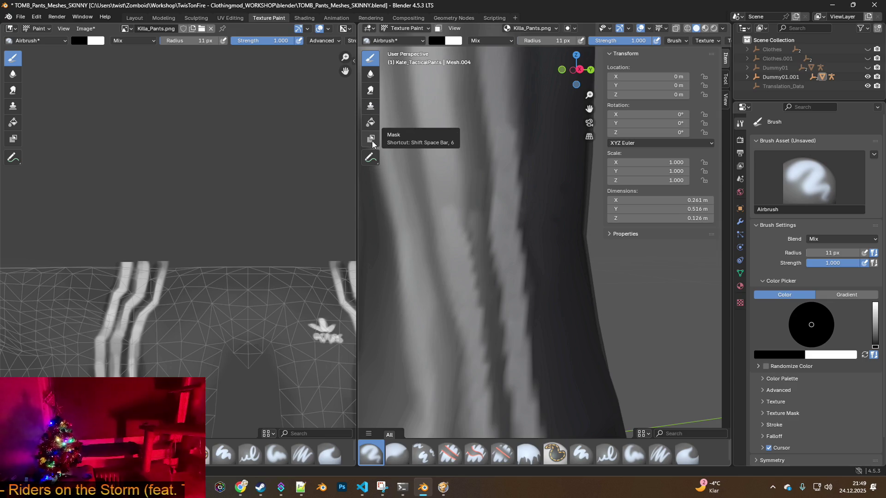
pyautogui.click(422, 40)
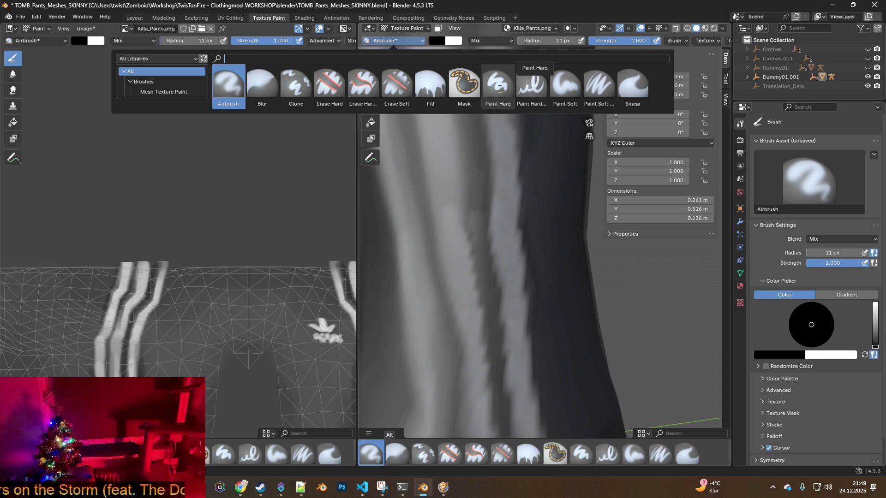
pyautogui.click(565, 91)
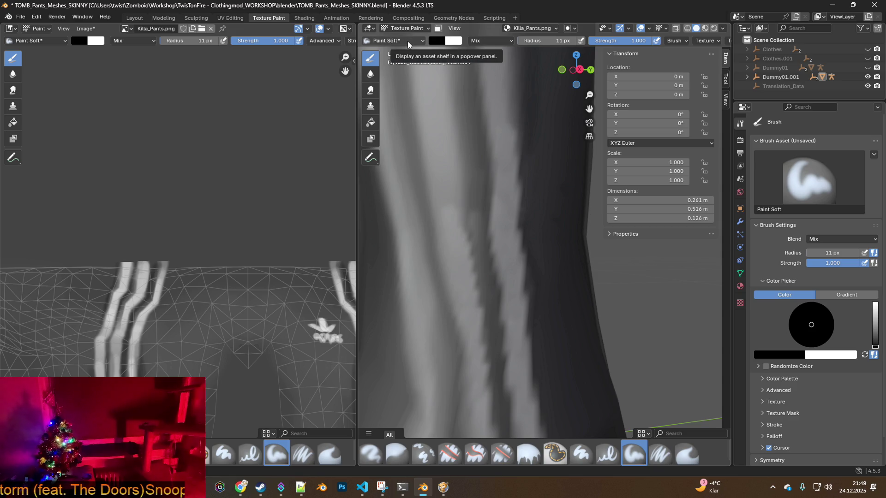
pyautogui.hotkey('alt', 'Tab')
pyautogui.hotkey('alt', 'Tab')
pyautogui.hotkey('alt', 'Tab')
pyautogui.hotkey('alt', 'Tab')
pyautogui.hotkey('alt', 'Tab')
pyautogui.hotkey('alt', 'Tab')
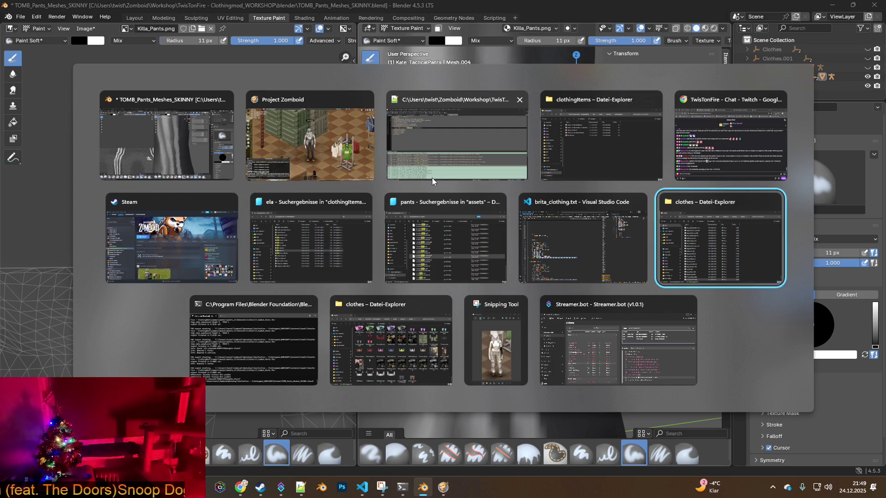
pyautogui.hotkey('alt', 'Tab')
pyautogui.hotkey('alt', 'Tab')
pyautogui.hotkey('alt', 'Tab')
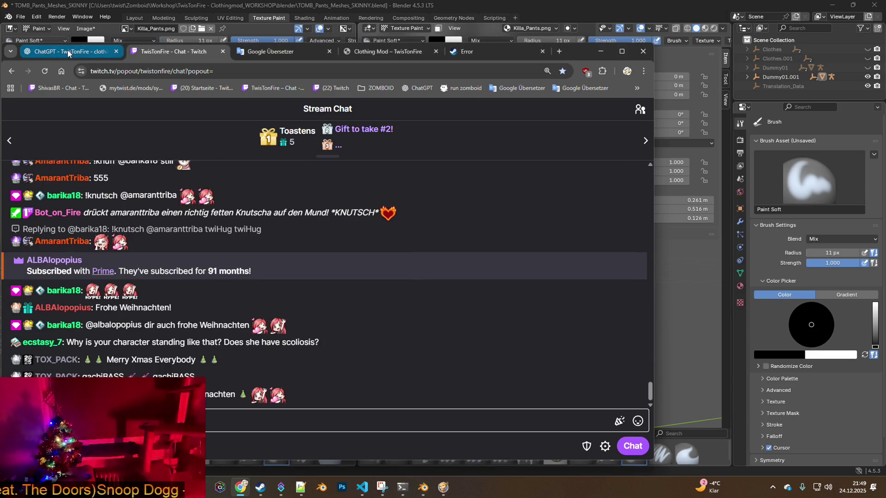
# - Ask ChatGPT how to sample a colour from the texture with the eyedropper, then return to Blender
pyautogui.click(68, 52)
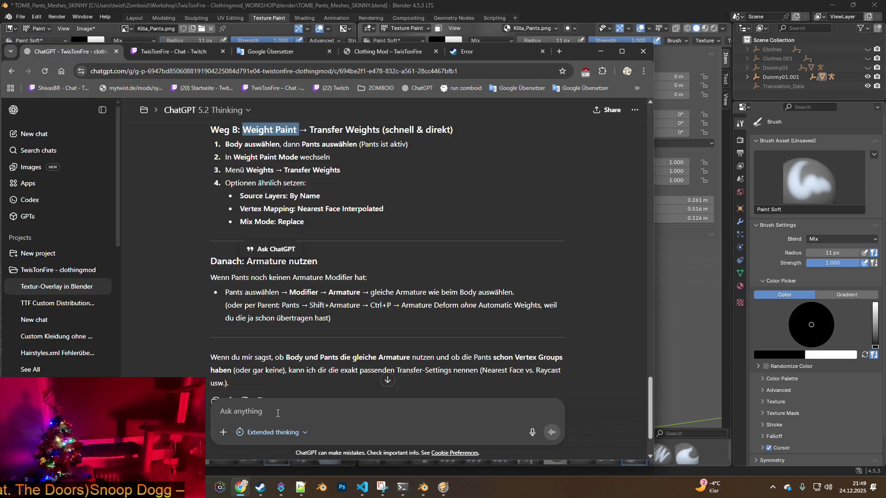
pyautogui.write('blende')
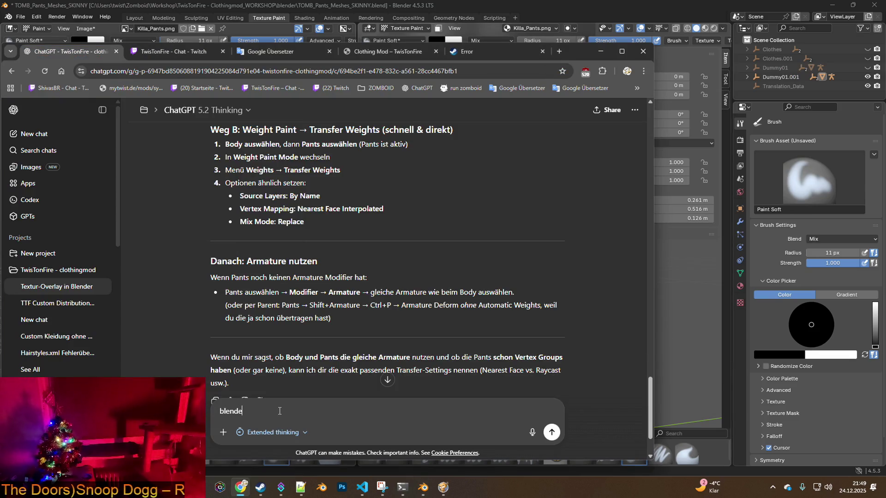
pyautogui.write('r texturemode -')
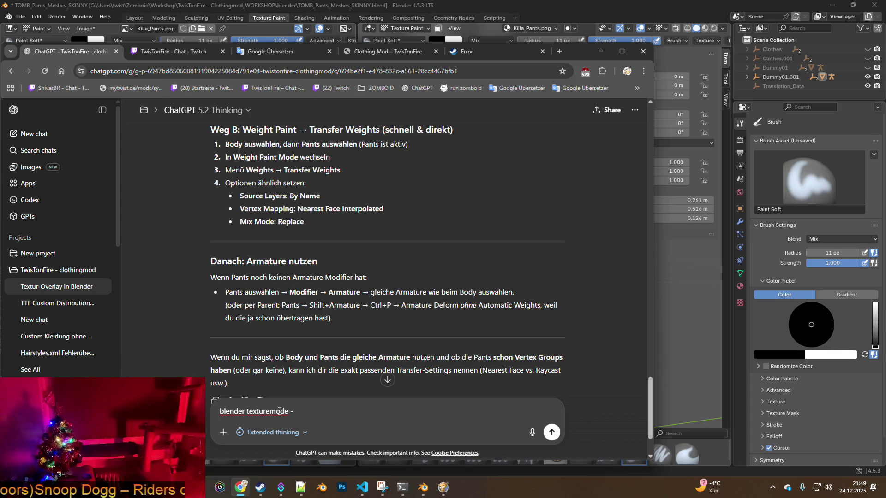
pyautogui.write('wie ne')
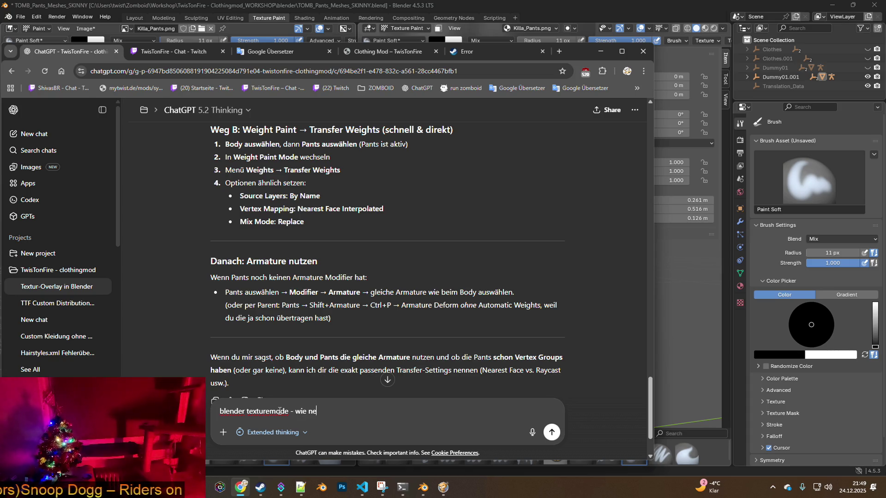
pyautogui.write('hme ich eine farbe von')
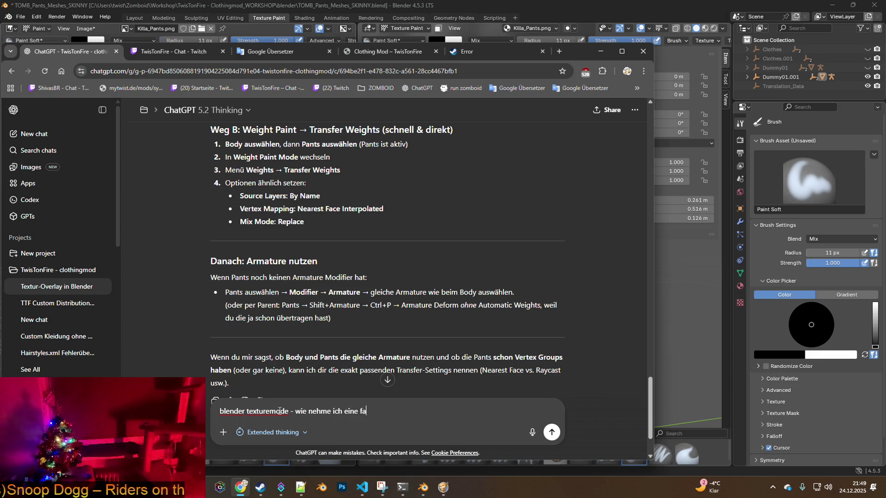
pyautogui.write(' der')
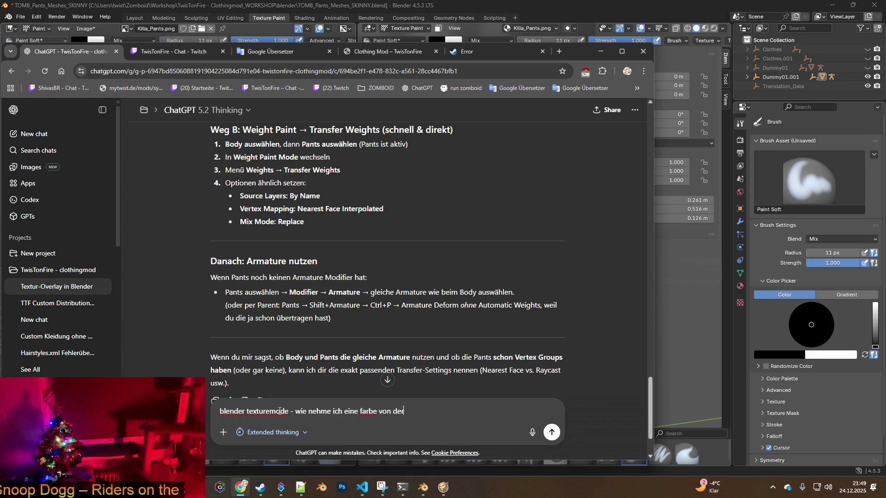
pyautogui.write(' textur auf wenn di')
pyautogui.write(' ich d')
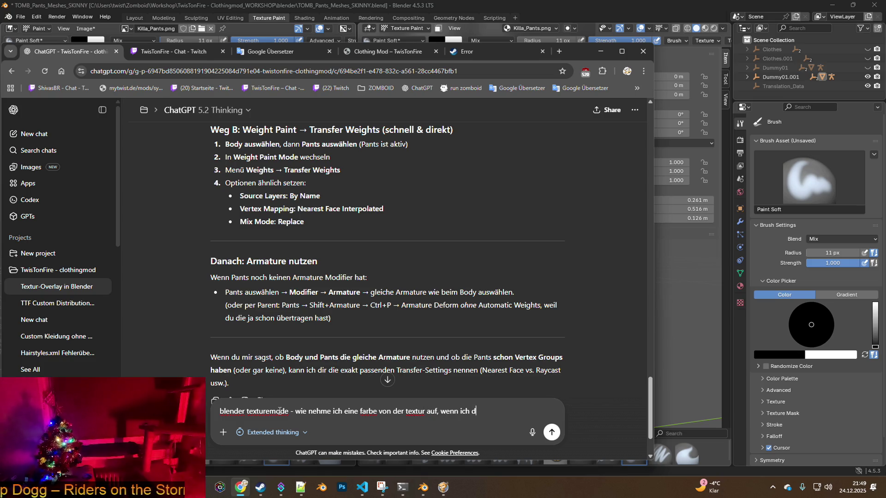
pyautogui.write('ie farbe nn')
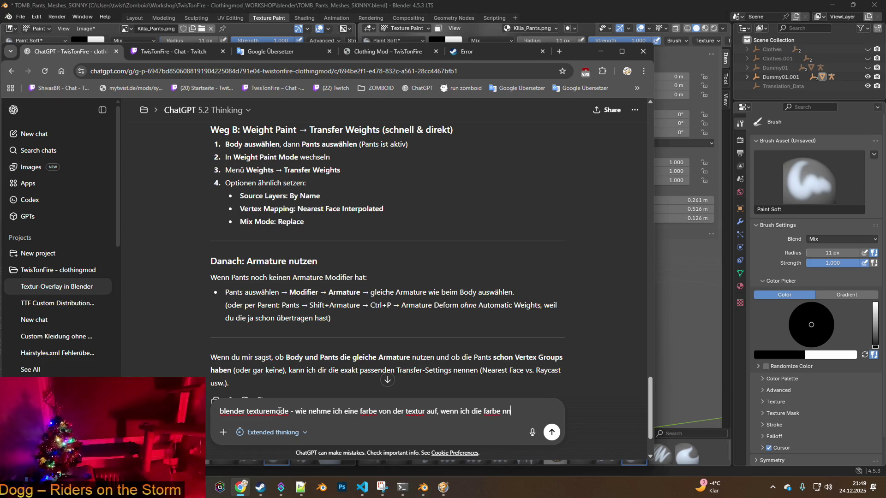
pyautogui.press('BackSpace')
pyautogui.write('utzen möchte')
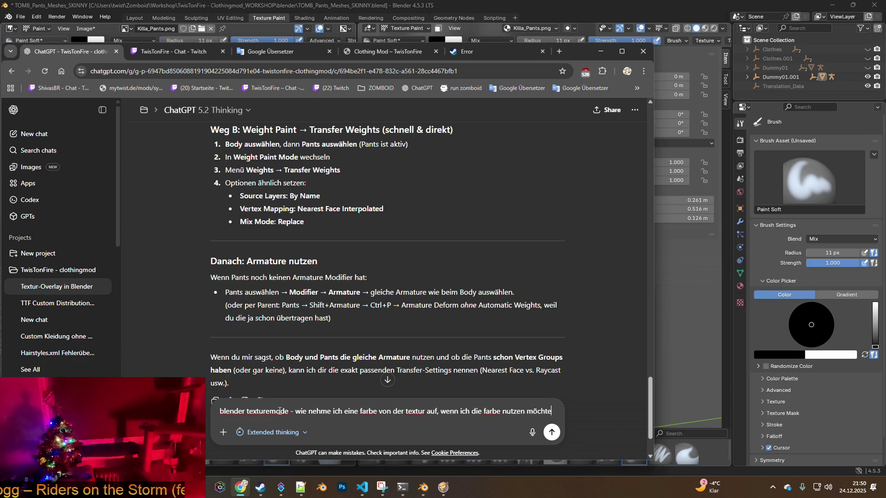
pyautogui.write(' ? pipette ?')
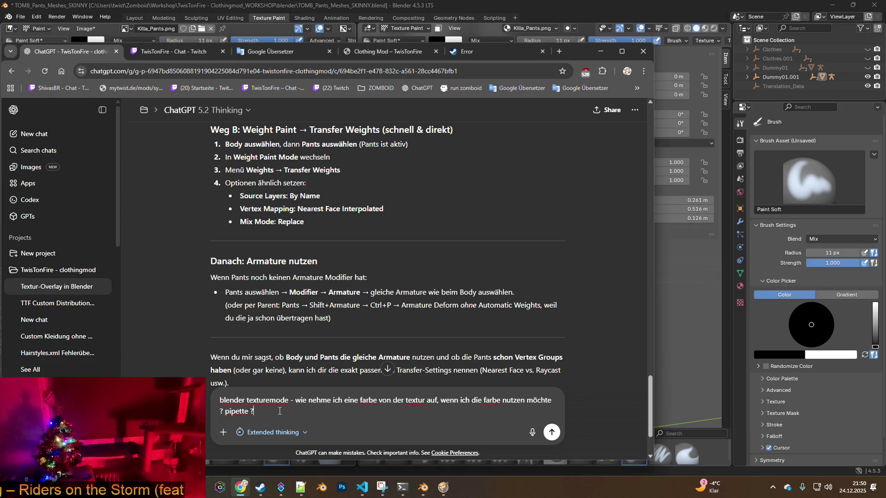
pyautogui.press('Return')
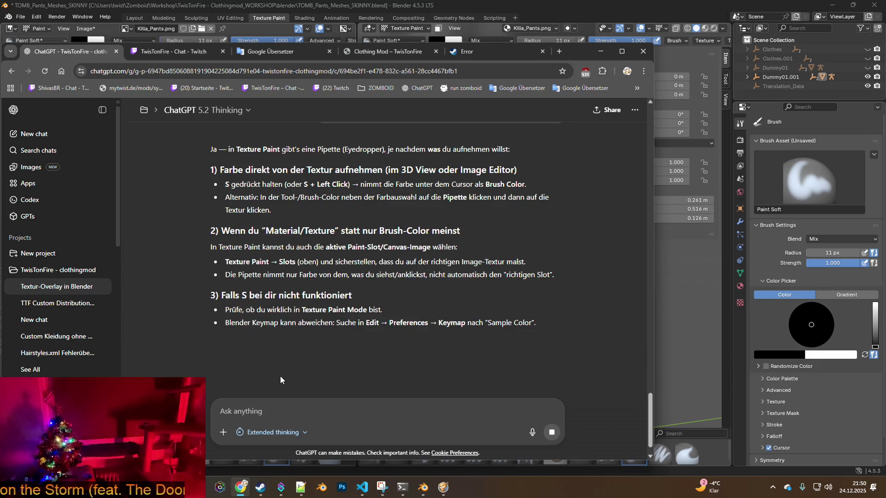
pyautogui.hotkey('alt', 'Tab')
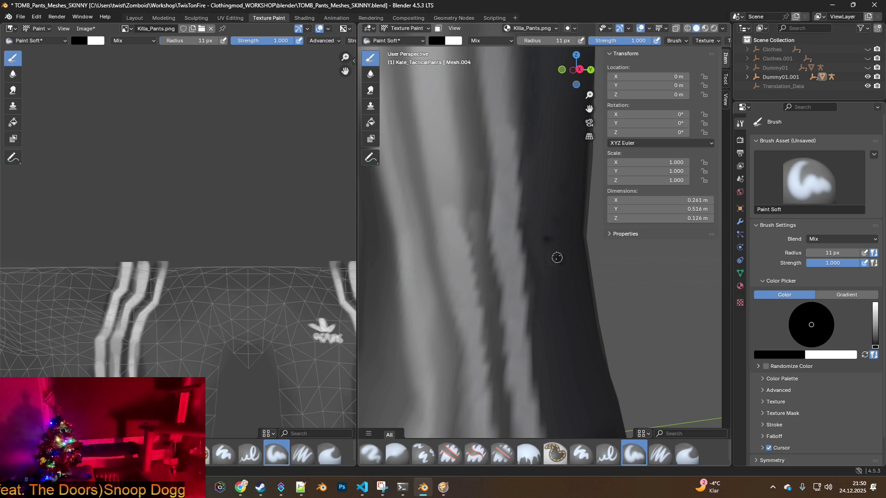
# - Recheck ChatGPT's answer, then open Edit > Preferences in Blender
pyautogui.click(40, 20)
pyautogui.click(40, 21)
pyautogui.click(41, 20)
pyautogui.click(40, 17)
pyautogui.click(40, 17)
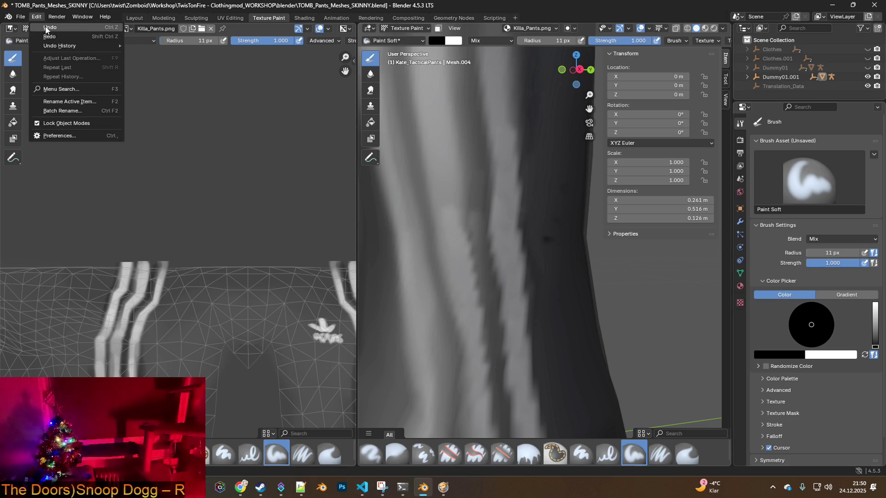
pyautogui.press('Escape')
pyautogui.hotkey('alt', 'Tab')
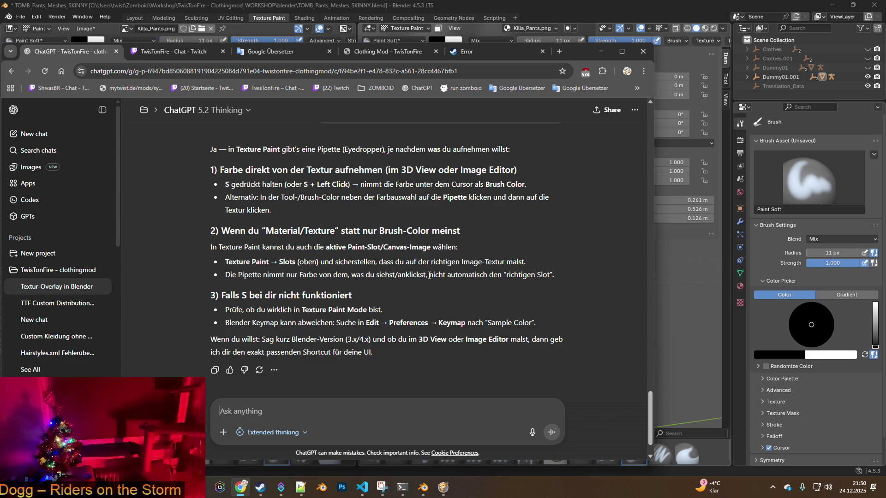
pyautogui.hotkey('alt', 'Tab')
pyautogui.click(36, 16)
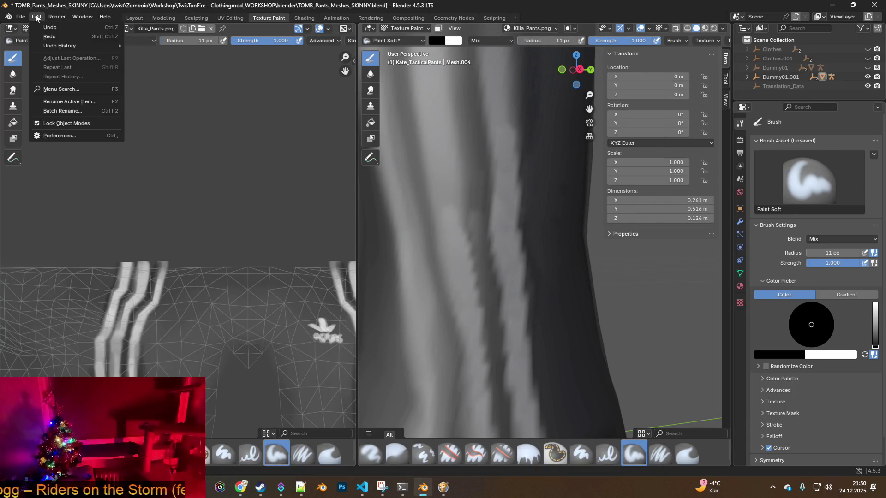
pyautogui.click(57, 135)
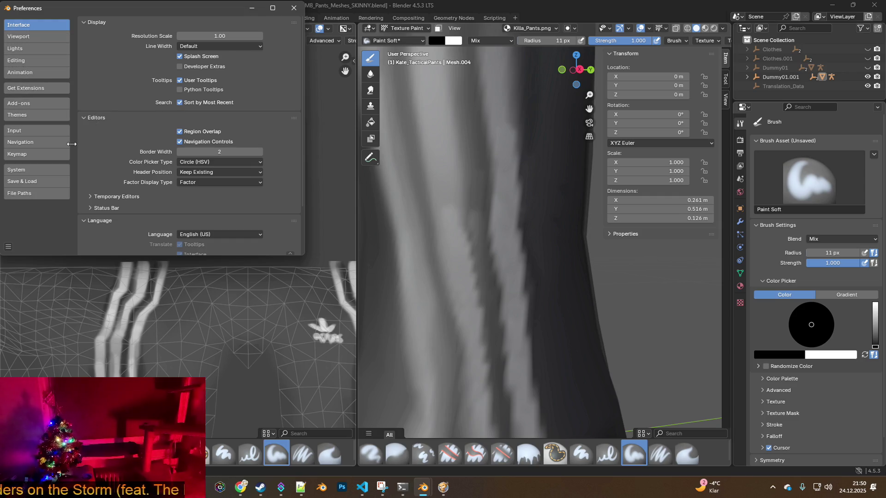
# - Browse the Keymap section searching by key binding, rechecking ChatGPT's answer
pyautogui.click(23, 156)
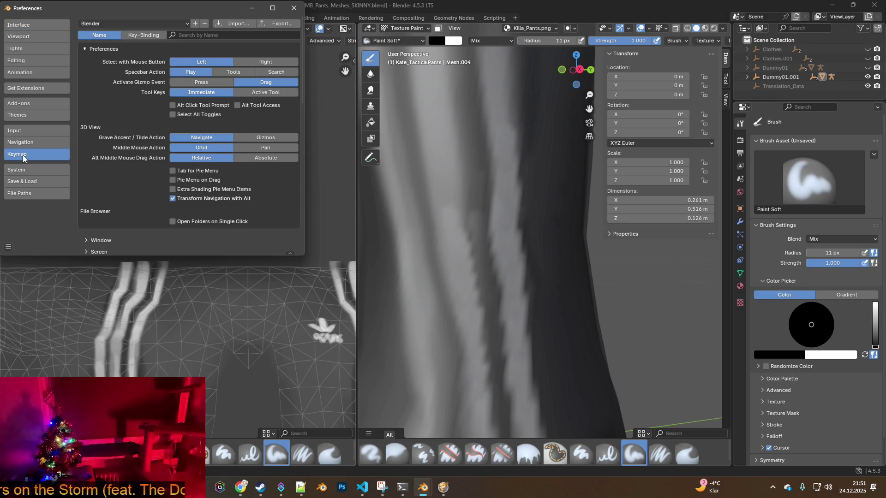
pyautogui.click(138, 36)
pyautogui.scroll(-5, 127, 115)
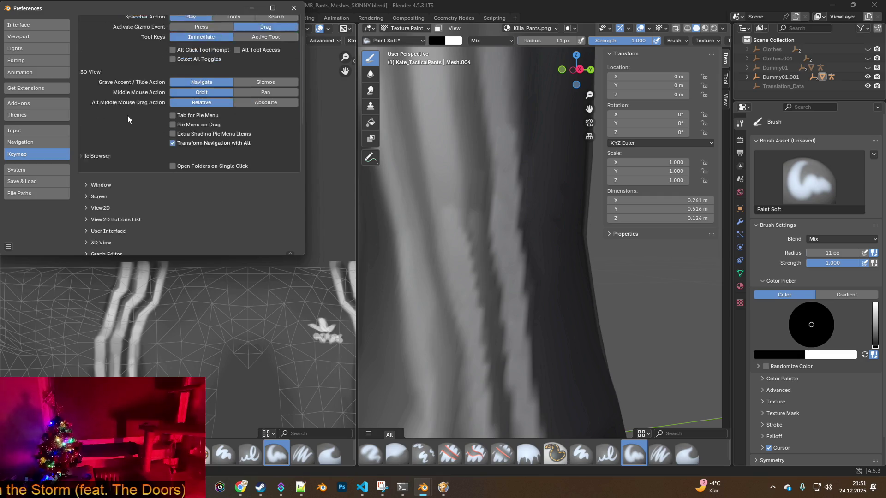
pyautogui.scroll(-7, 121, 135)
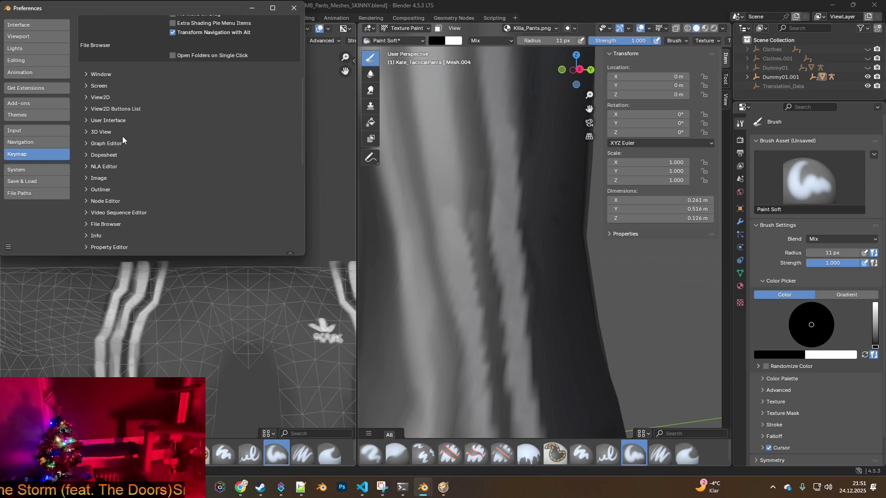
pyautogui.scroll(-3, 136, 167)
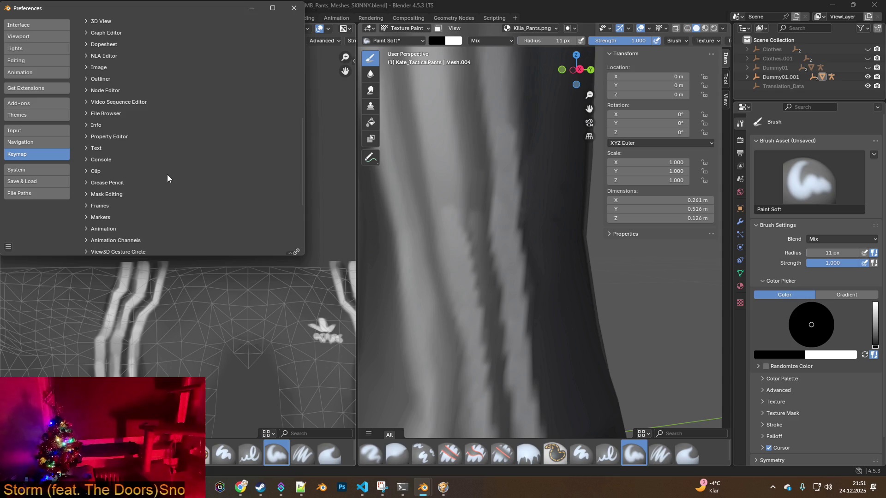
pyautogui.scroll(15, 140, 205)
pyautogui.hotkey('alt', 'Tab')
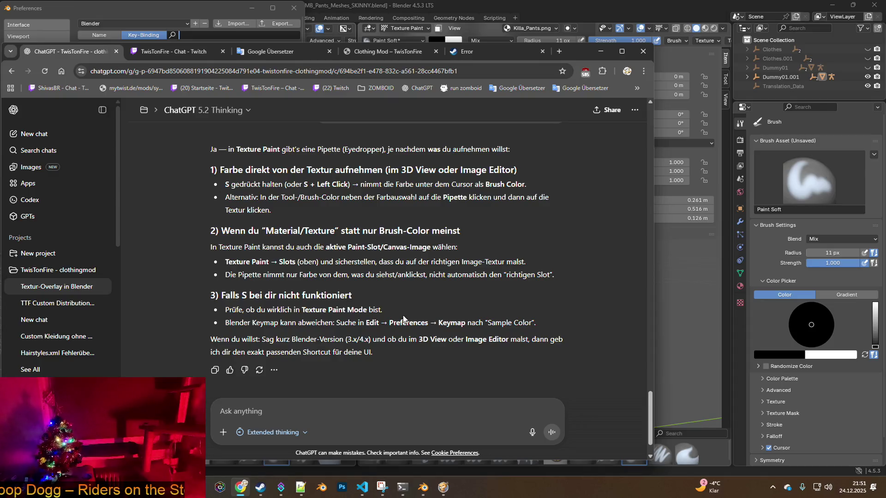
pyautogui.hotkey('alt', 'Tab')
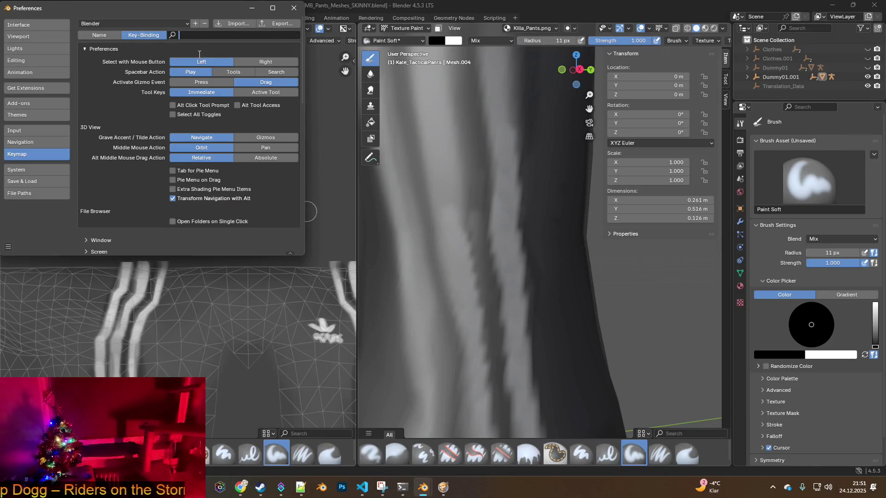
# - Search the keymap by name for 'samp', inspect the Image Editor Sample Color entry, then close Preferences
pyautogui.write('samp')
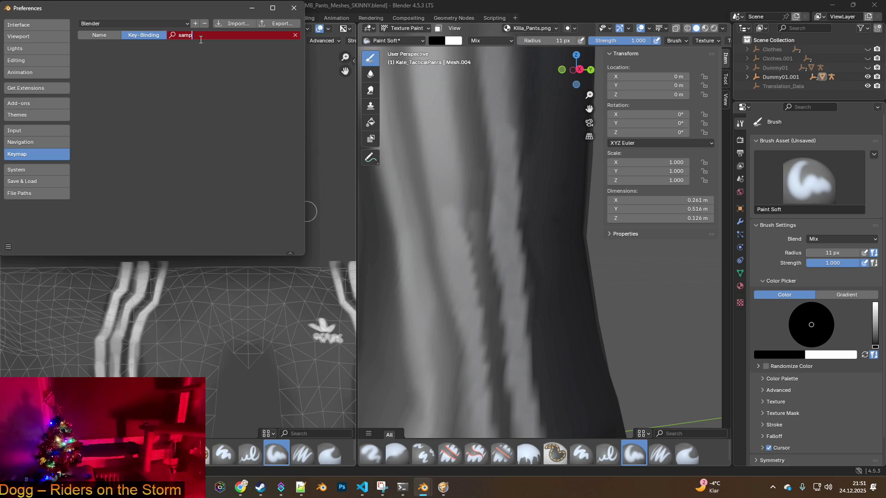
pyautogui.click(99, 36)
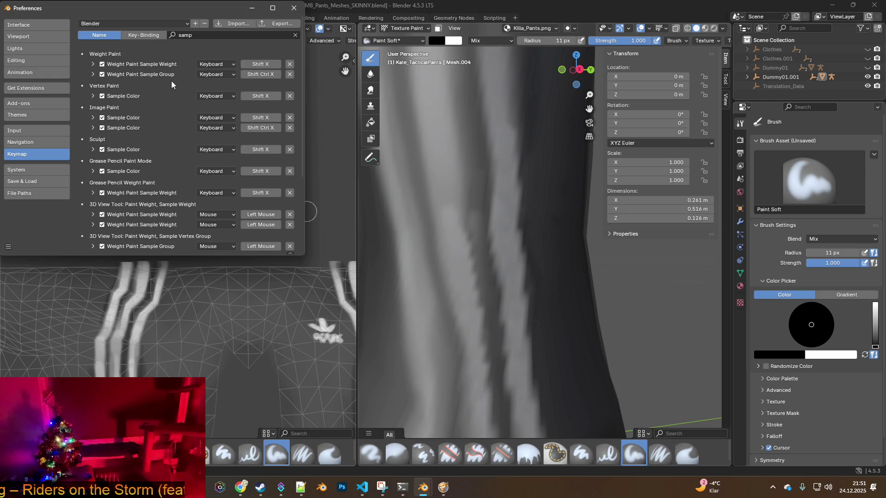
pyautogui.scroll(-6, 159, 162)
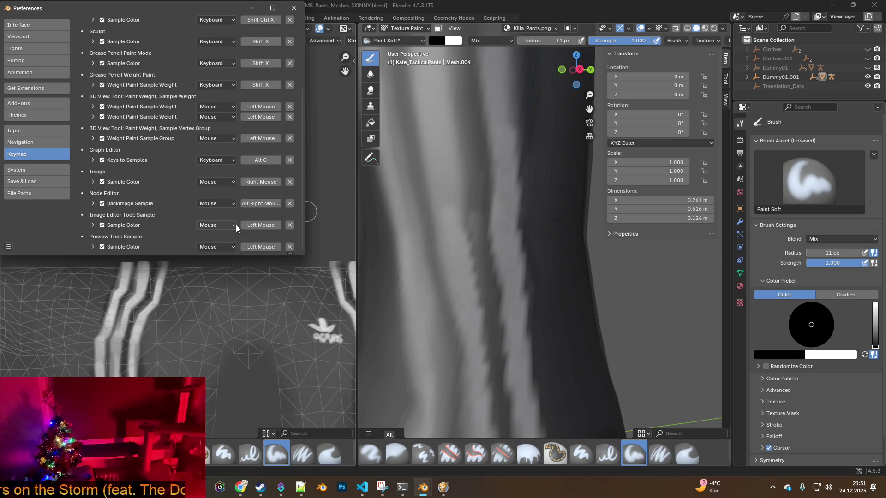
pyautogui.click(93, 225)
pyautogui.scroll(-2, 159, 214)
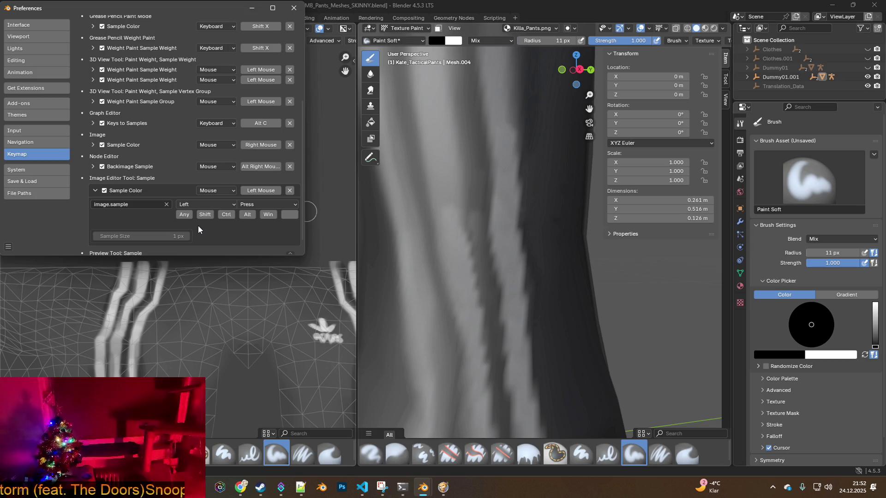
pyautogui.scroll(-1, 197, 229)
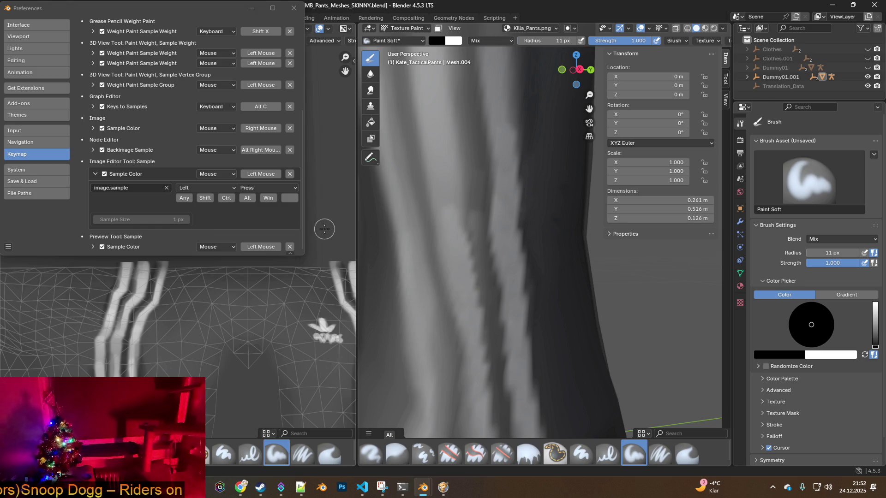
pyautogui.hotkey('alt', 'Tab')
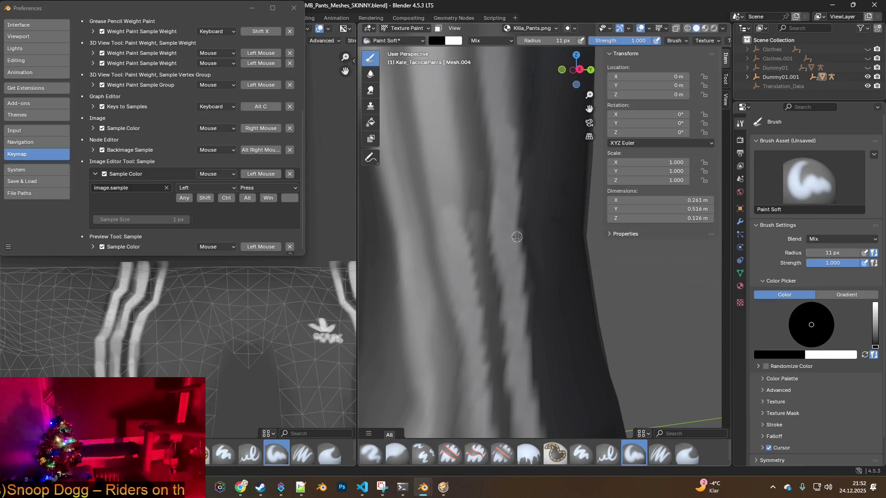
pyautogui.click(293, 8)
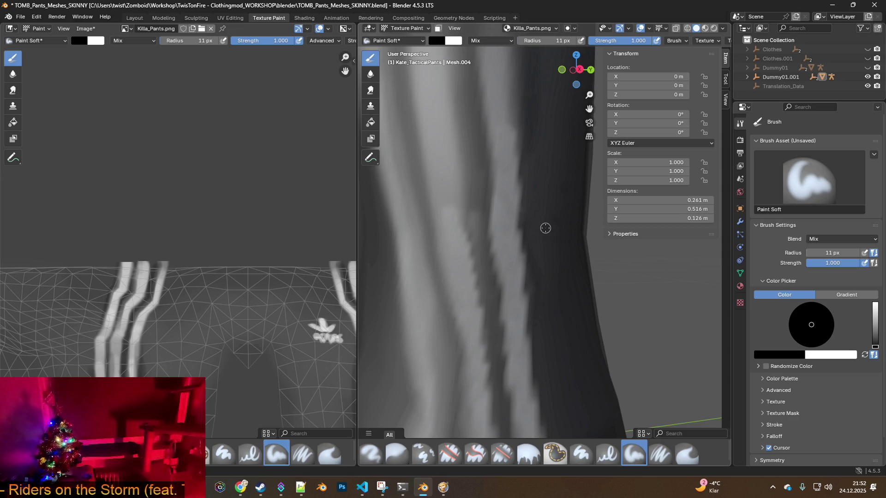
# - Reopen Preferences and filter the keymap by name for 'SAMPLE c'
pyautogui.hotkey('alt', 'Tab')
pyautogui.hotkey('alt', 'Tab')
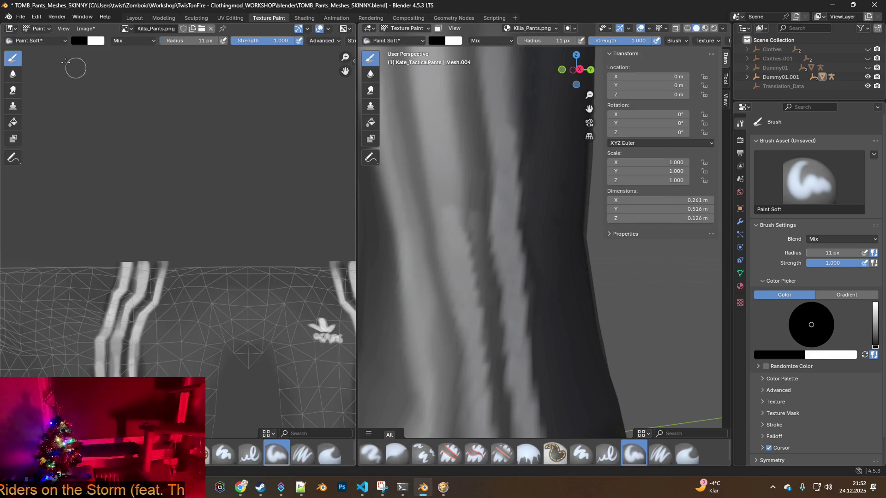
pyautogui.click(36, 16)
pyautogui.click(66, 135)
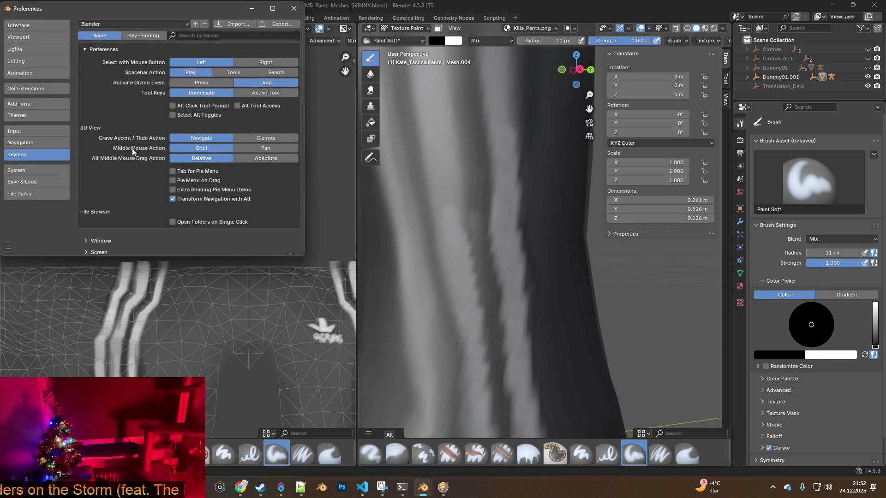
pyautogui.click(202, 36)
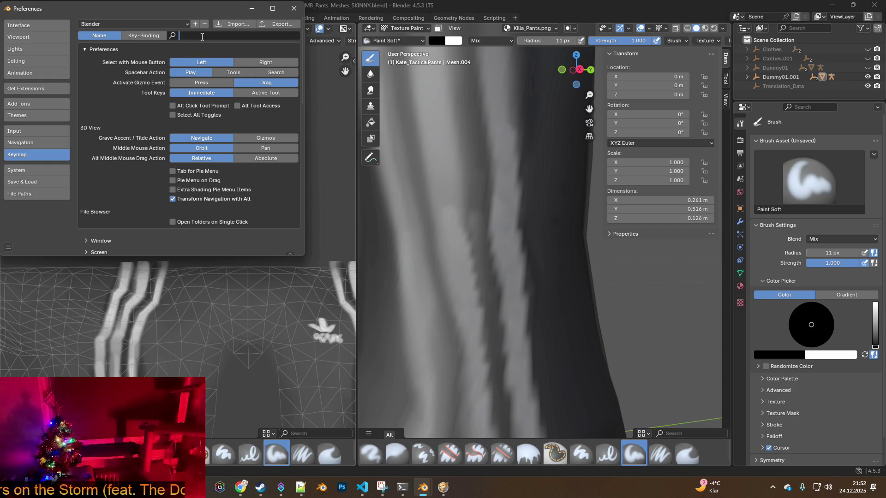
pyautogui.write('SAMPLE')
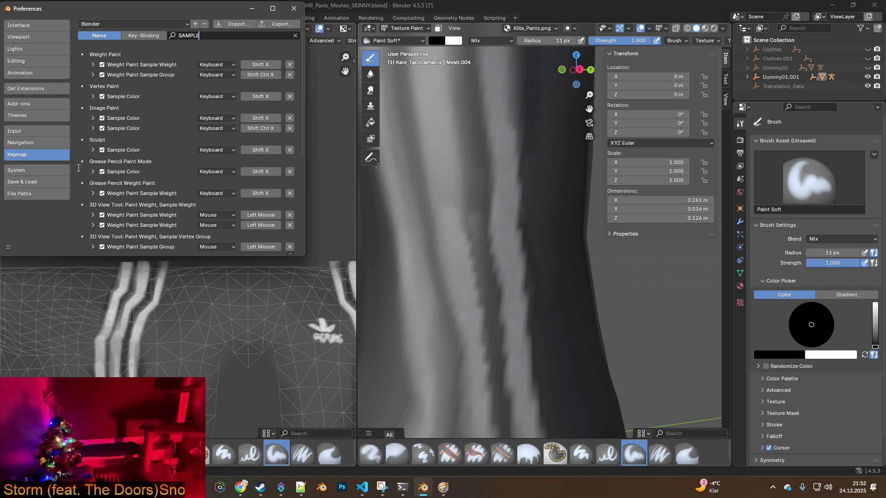
pyautogui.write(' c')
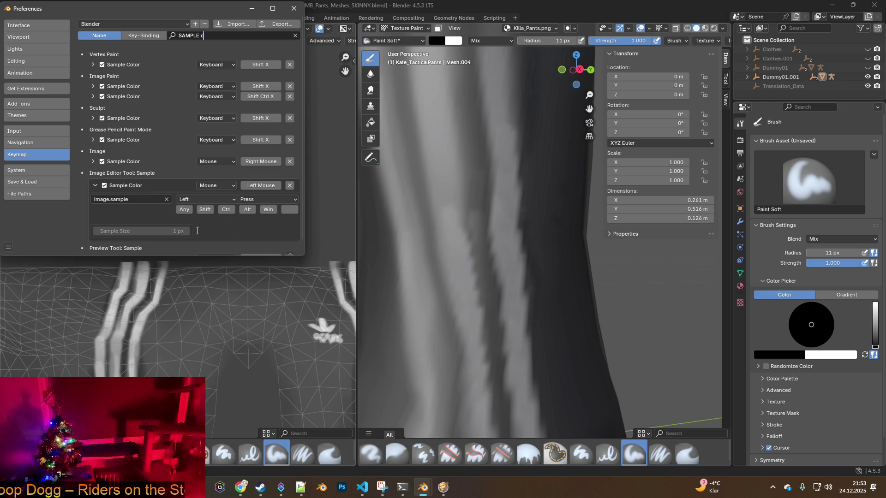
pyautogui.click(382, 487)
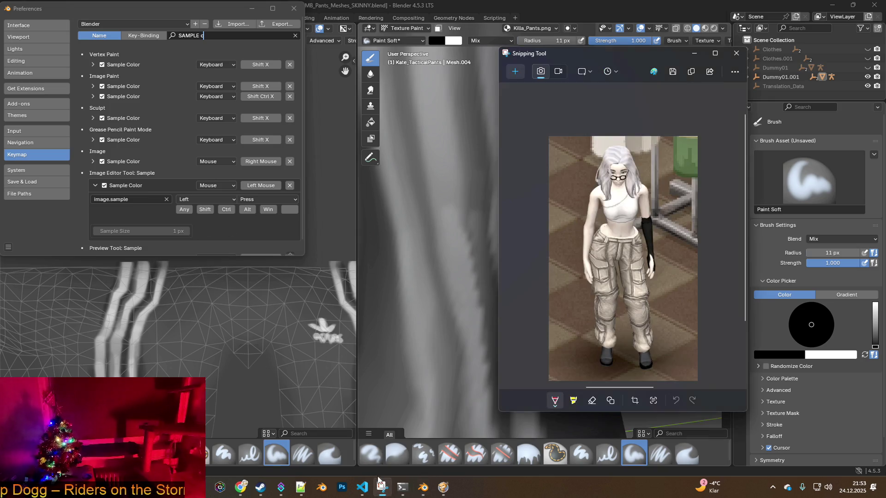
# - Capture a screenshot of the Image Editor Tool: Sample keymap block
pyautogui.hotkey('ctrl', 'n')
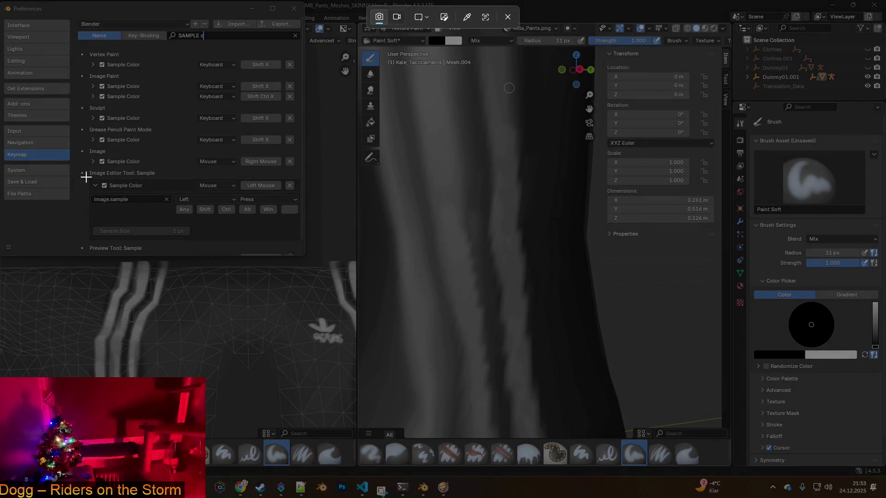
pyautogui.moveTo(79, 169)
pyautogui.mouseDown()
pyautogui.moveTo(275, 240)
pyautogui.moveTo(304, 243)
pyautogui.mouseUp()
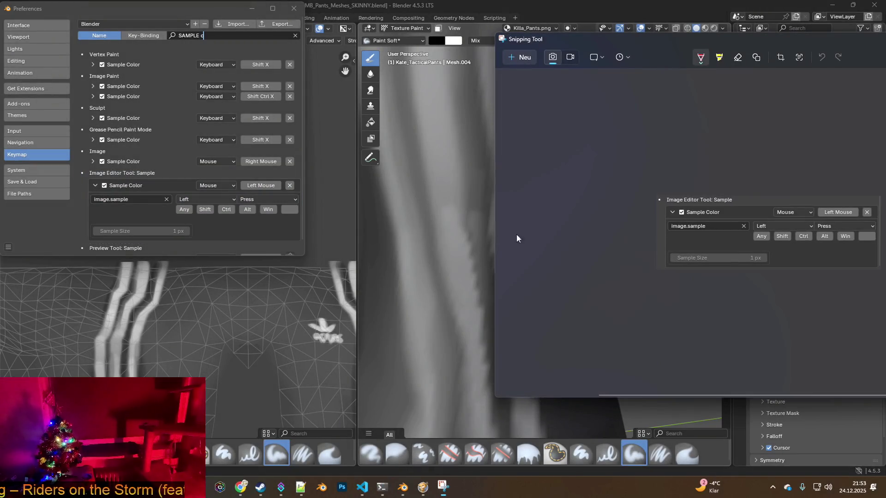
pyautogui.hotkey('alt', 'Tab')
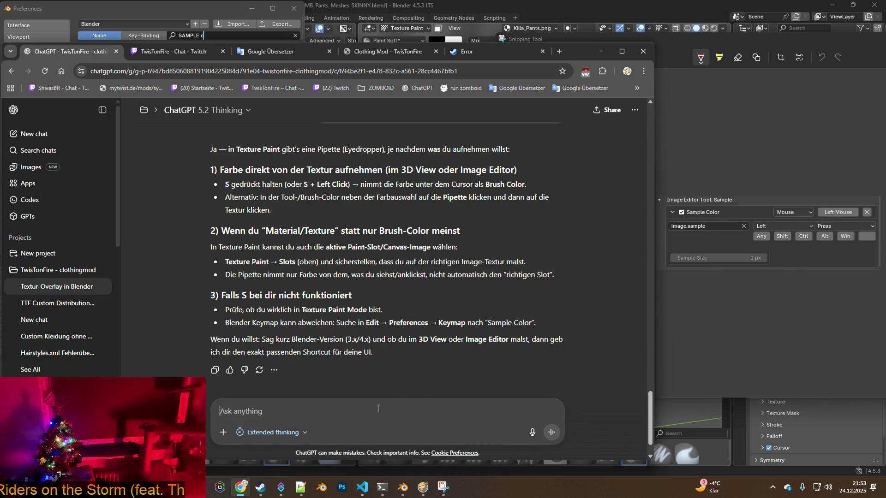
# - Send ChatGPT the screenshot, asking how to recognise the keybind in that entry
pyautogui.write('ich')
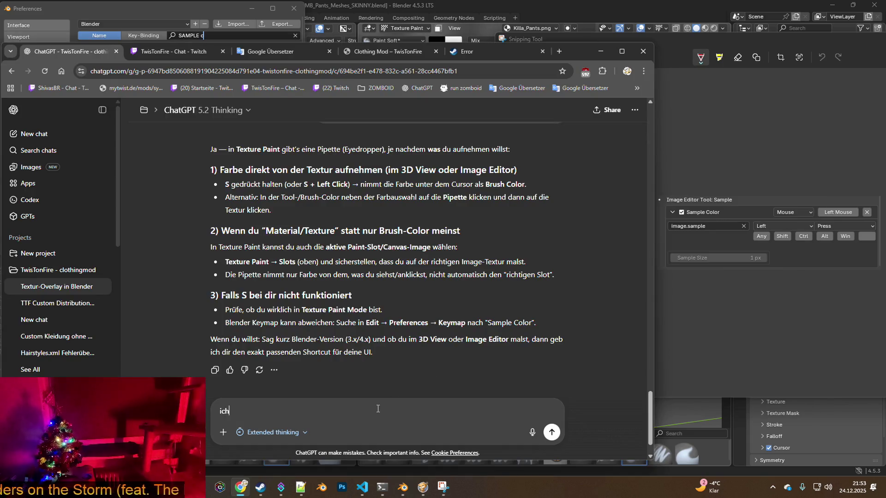
pyautogui.write(' blicker nicht')
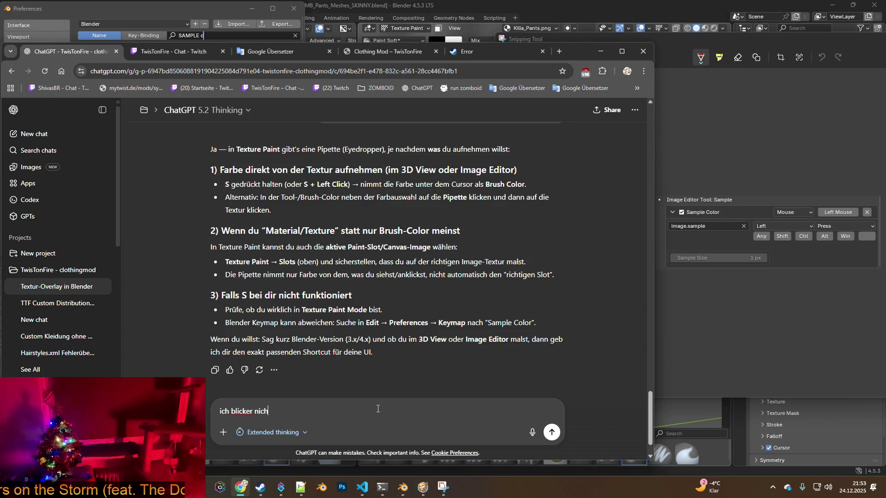
pyautogui.press('BackSpace')
pyautogui.press('BackSpace')
pyautogui.press('BackSpace')
pyautogui.write('n')
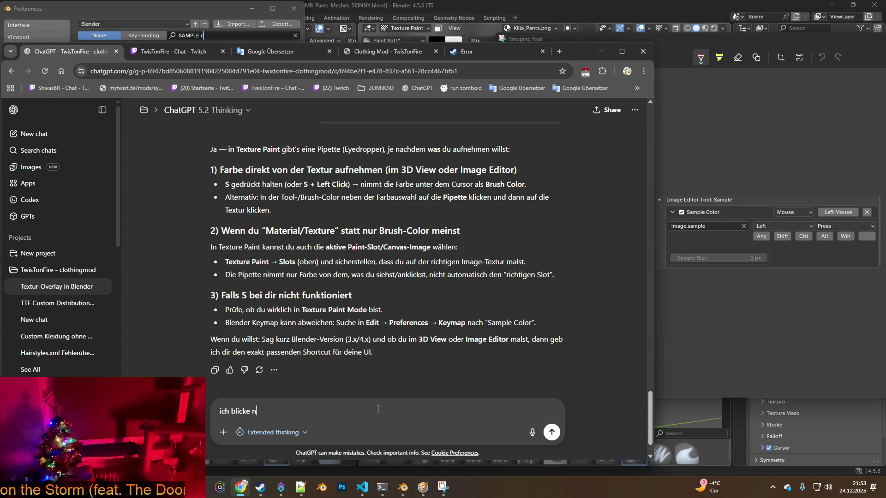
pyautogui.write('icht wirklich durc')
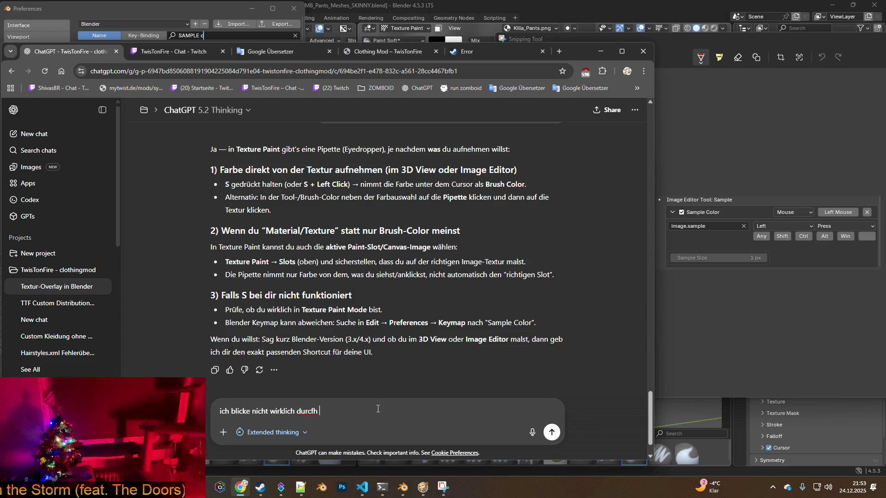
pyautogui.write('h wie ich ')
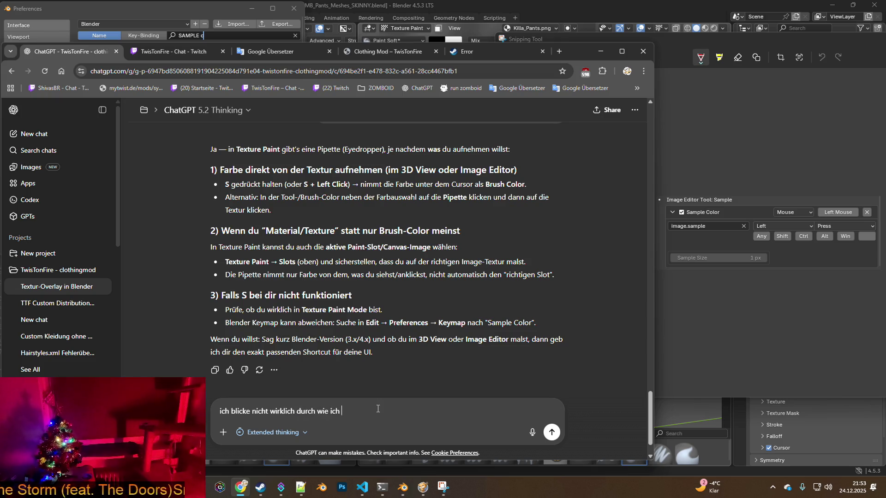
pyautogui.write('hier meinen ke')
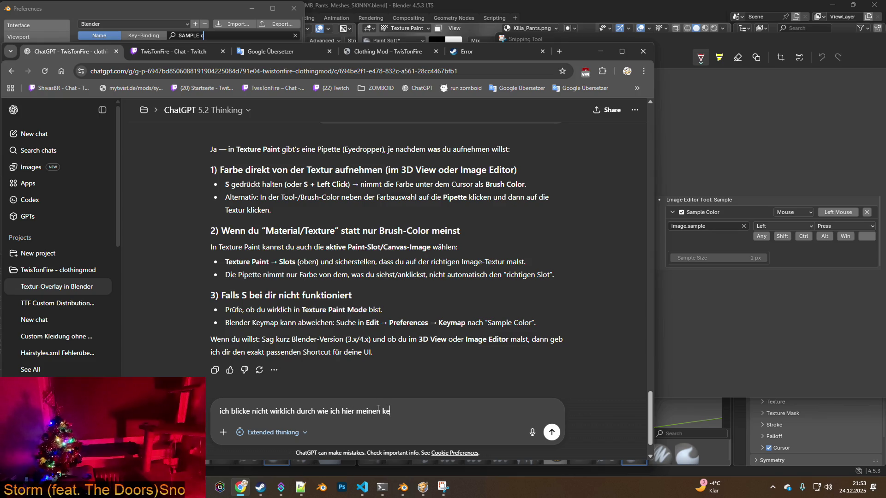
pyautogui.write('ybind erkennen soll')
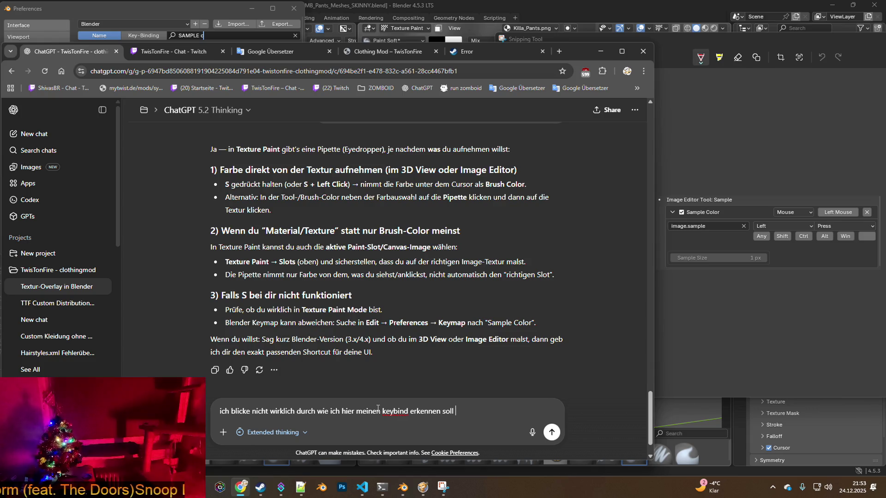
pyautogui.hotkey('ctrl', 'v')
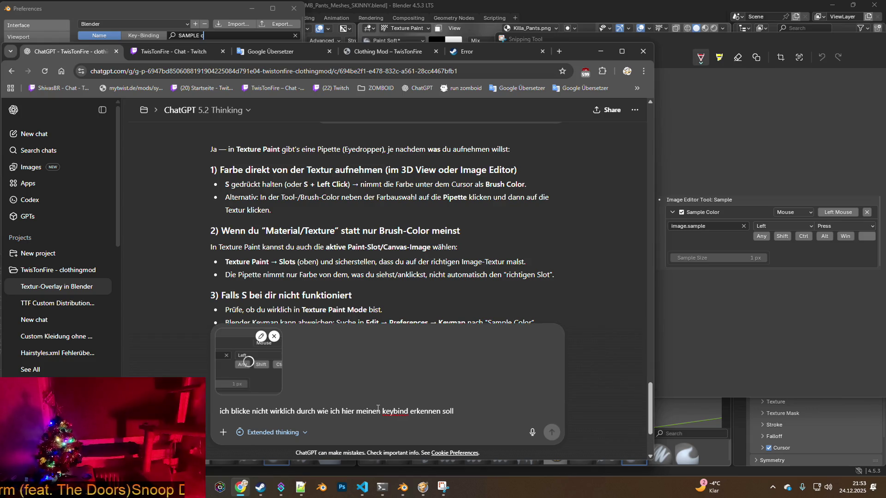
pyautogui.press('Return')
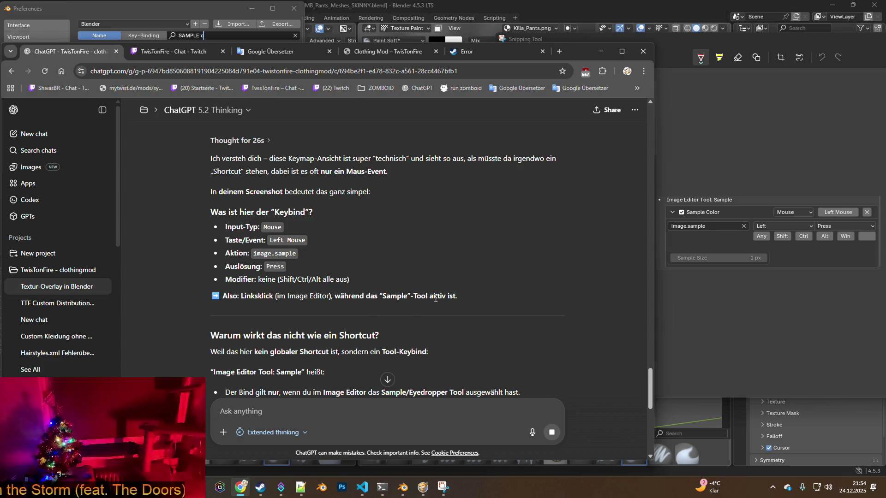
# - Scroll through ChatGPT's reply on the left-click tool binding and Texture Paint eyedropper keymap entries
pyautogui.scroll(-4, 435, 298)
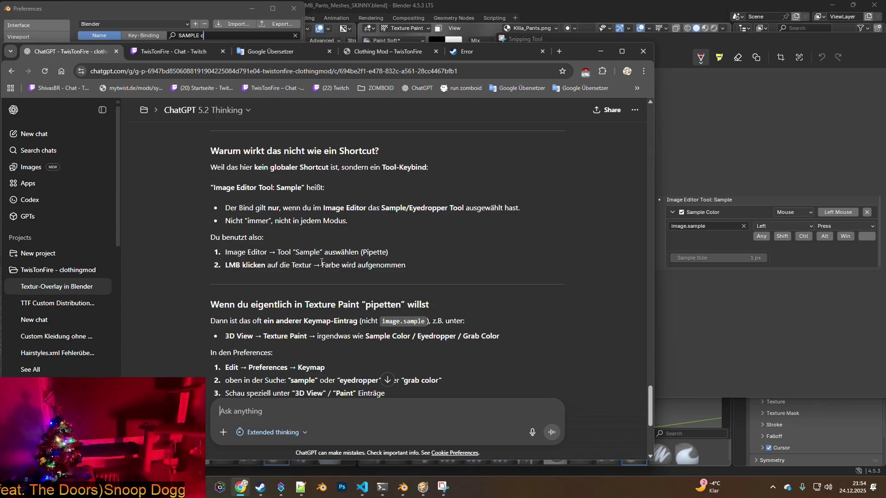
pyautogui.scroll(-2, 324, 263)
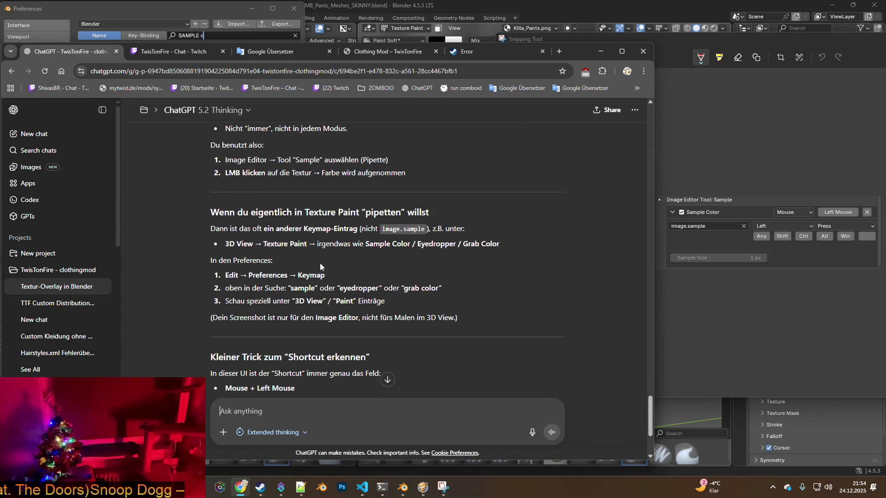
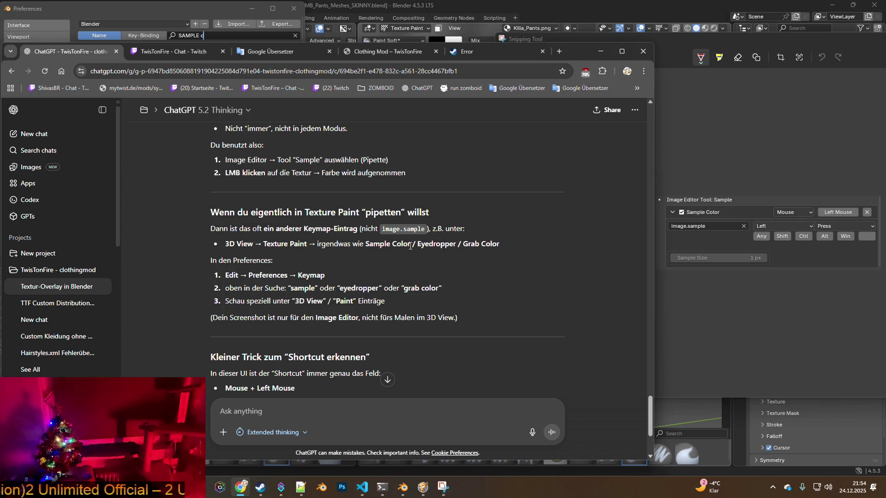
# - Search the Blender keymap for 'grab' and compare the results with the chat instructions
pyautogui.click(601, 51)
pyautogui.click(212, 44)
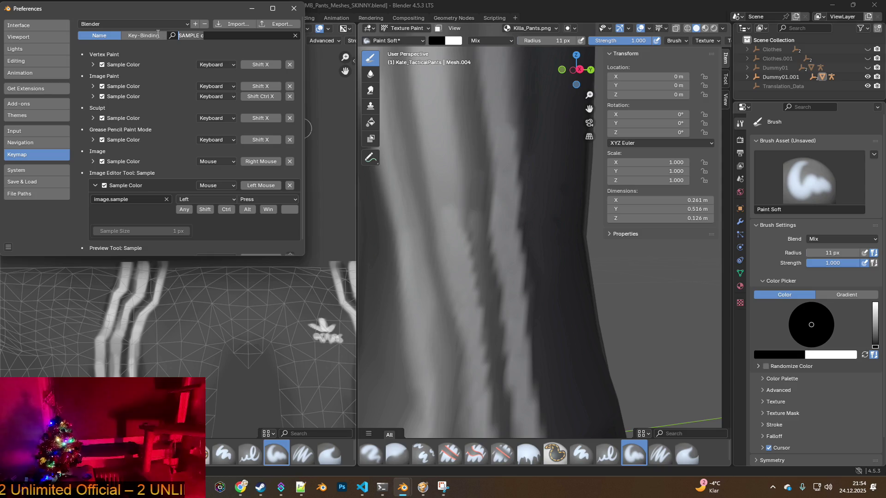
pyautogui.press('BackSpace')
pyautogui.press('BackSpace')
pyautogui.press('BackSpace')
pyautogui.write('grab')
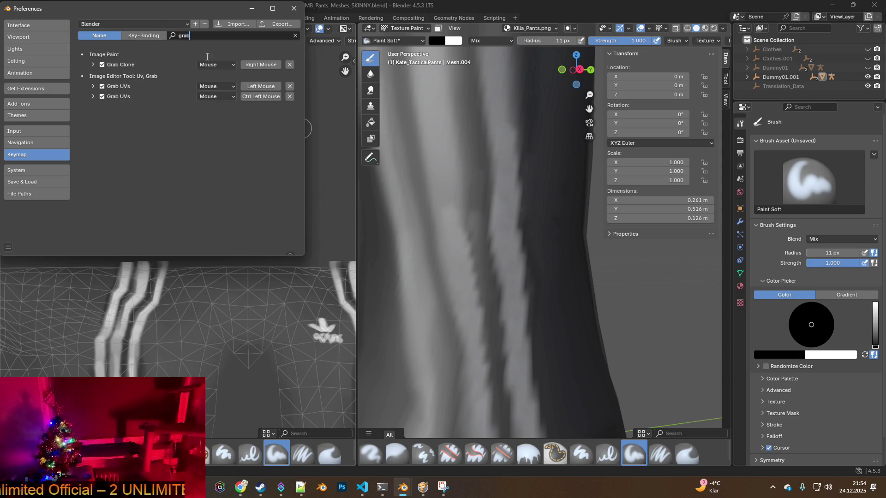
pyautogui.hotkey('alt', 'Tab')
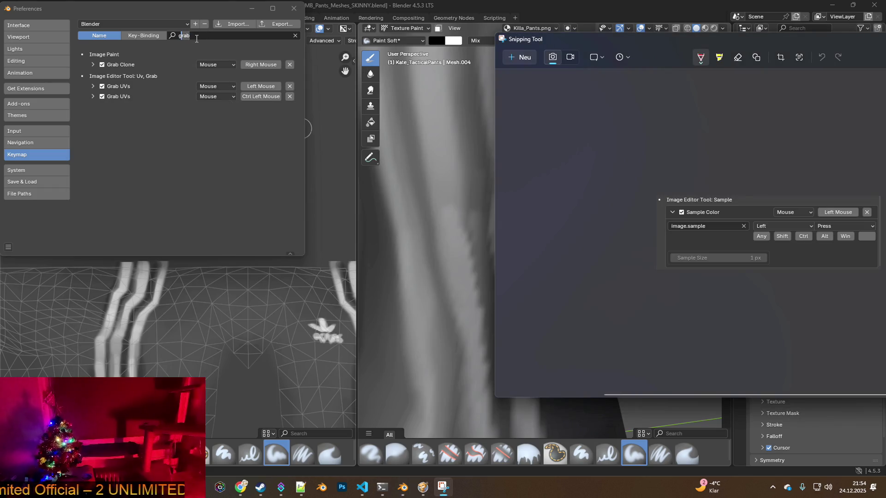
pyautogui.hotkey('alt', 'Tab')
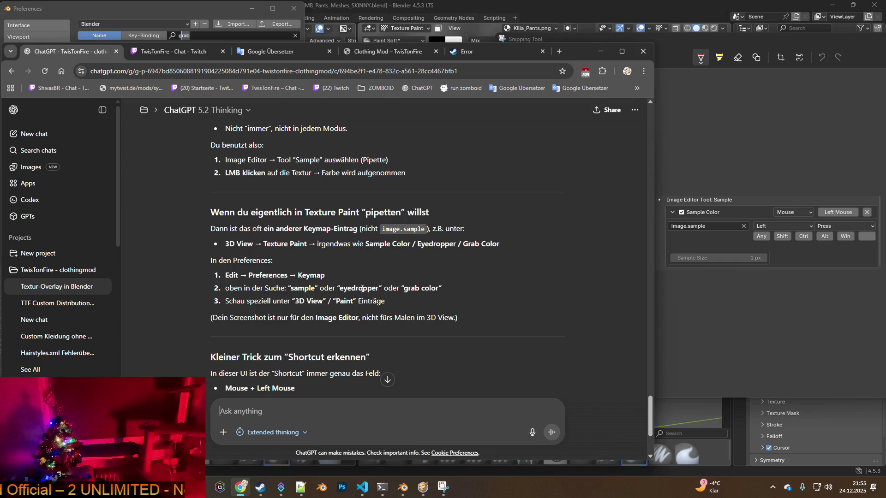
pyautogui.hotkey('alt', 'Tab')
pyautogui.hotkey('alt', 'Tab')
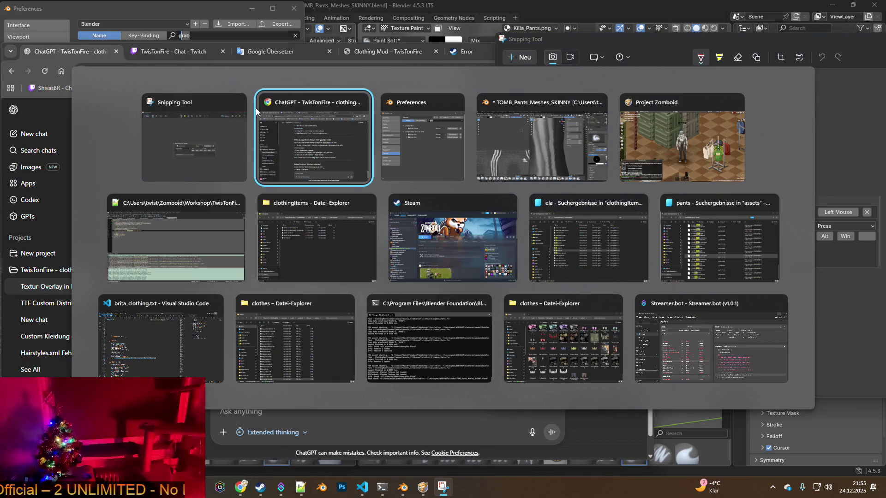
pyautogui.hotkey('alt', 'Tab')
# - Search the keymap for 'eye' instead, then close the Preferences window
pyautogui.hotkey('ctrl', 'a')
pyautogui.write('eye')
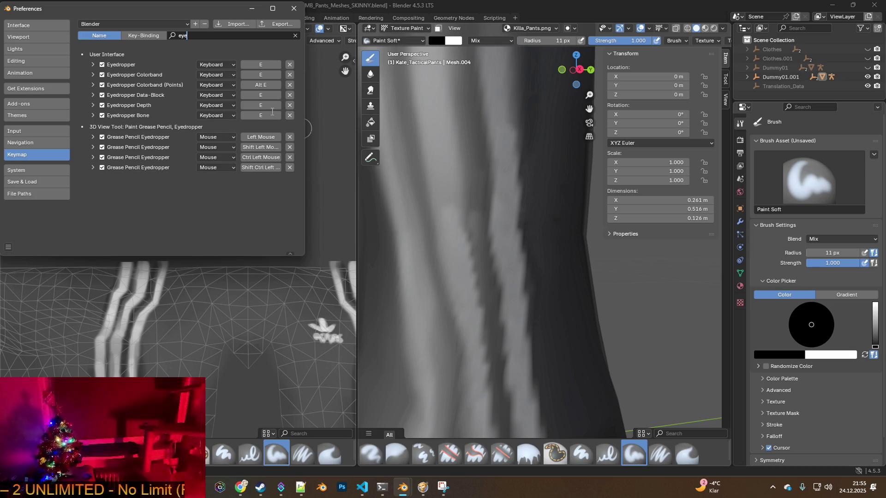
pyautogui.hotkey('alt', 'Tab')
pyautogui.hotkey('alt', 'Tab')
pyautogui.hotkey('alt', 'Tab')
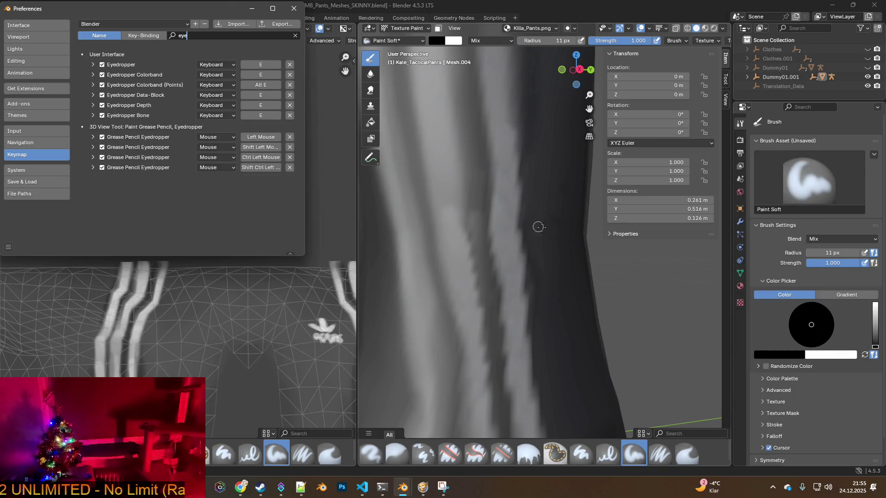
pyautogui.click(293, 8)
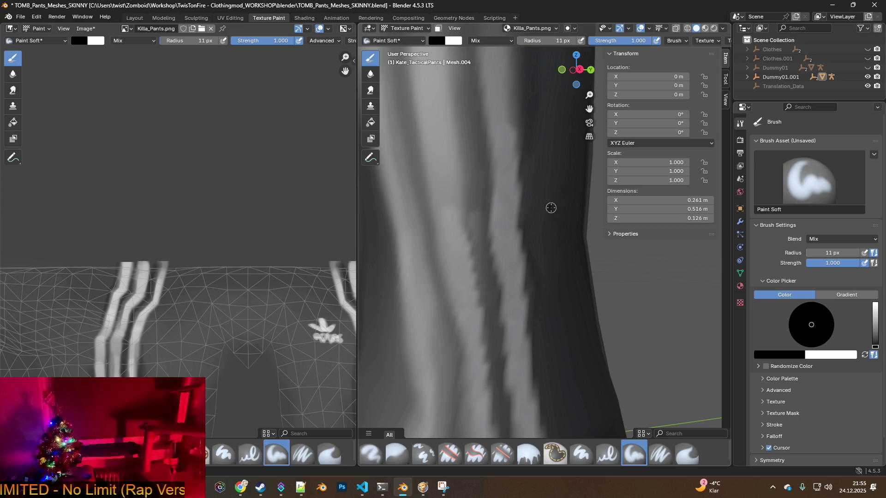
# - Undo the last action and put the pants back into Texture Paint mode
pyautogui.click(37, 17)
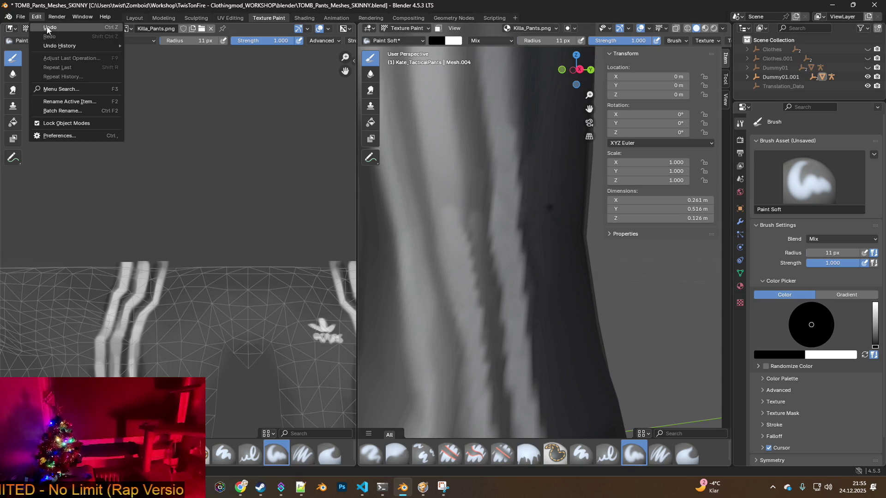
pyautogui.click(47, 27)
pyautogui.hotkey('alt', 'Tab')
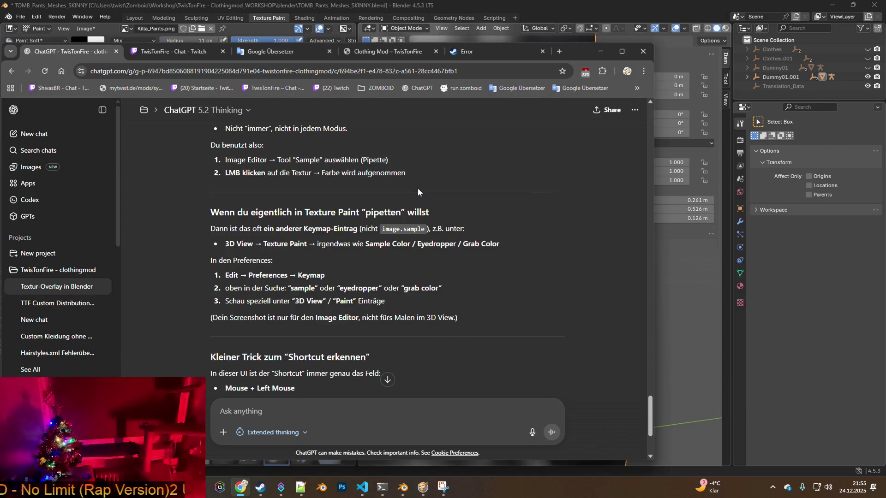
pyautogui.hotkey('alt', 'Tab')
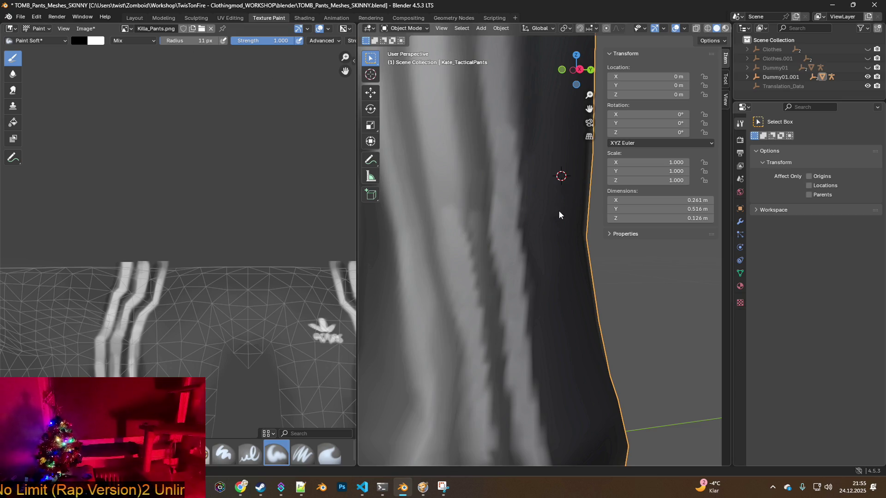
pyautogui.click(409, 28)
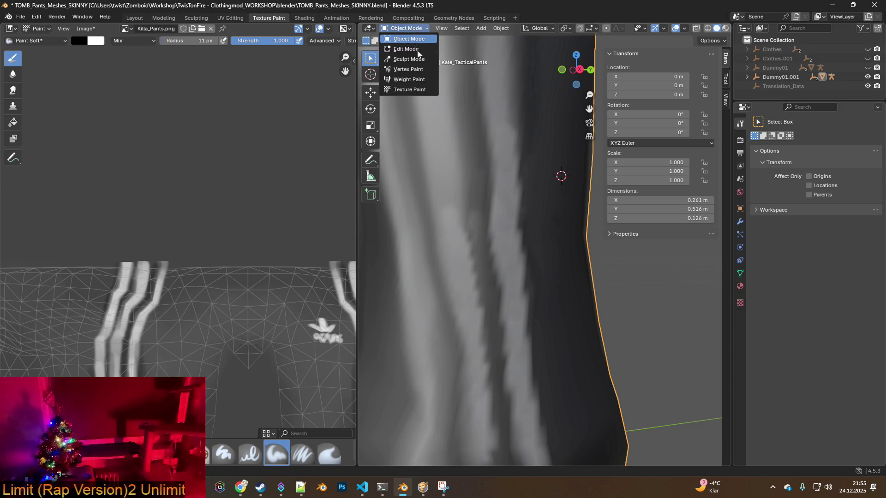
pyautogui.click(413, 88)
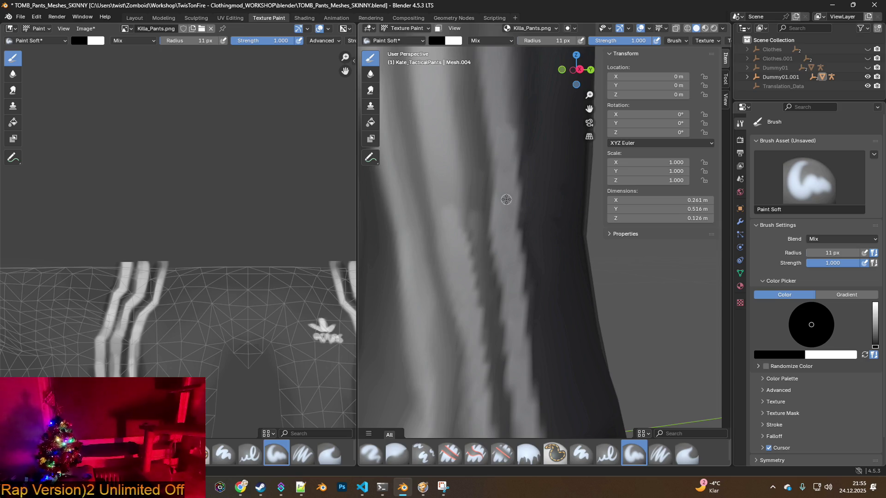
# - Open Blender's Preferences from the Edit menu
pyautogui.click(36, 17)
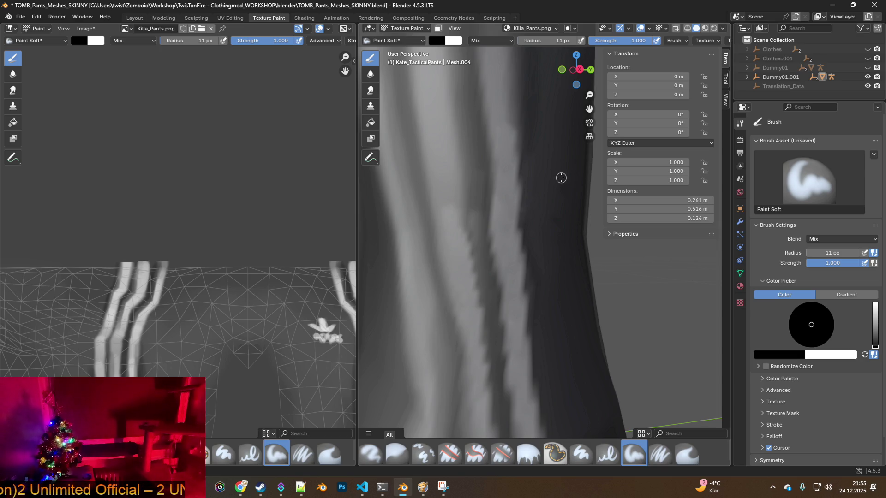
pyautogui.click(41, 17)
pyautogui.click(76, 136)
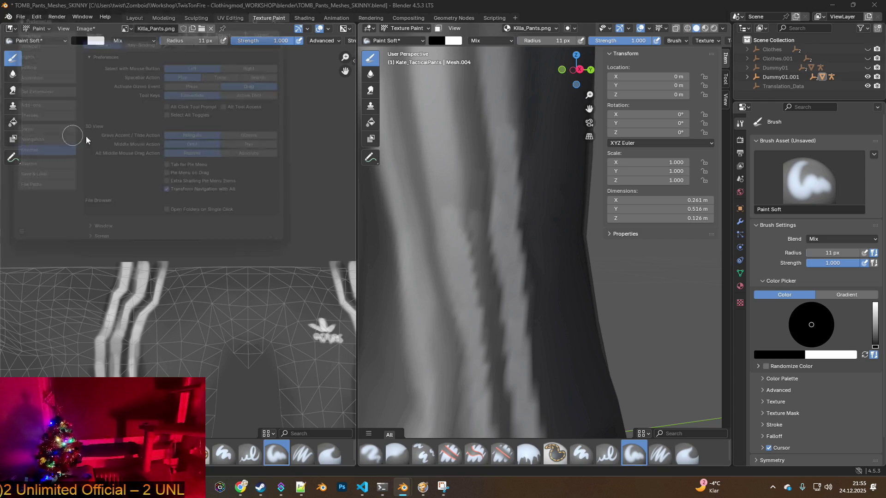
# - Filter the keymap by 'eye' to see Eyedropper bound to E, then close Preferences
pyautogui.click(192, 37)
pyautogui.write('eye')
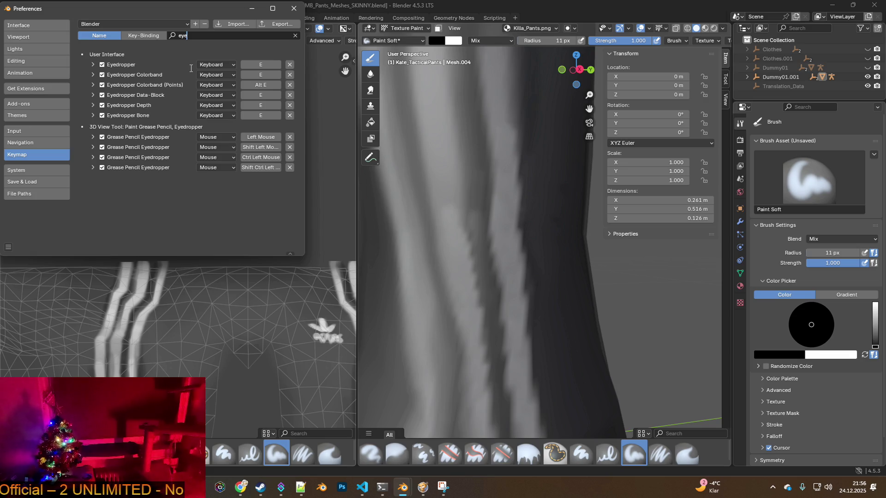
pyautogui.click(291, 9)
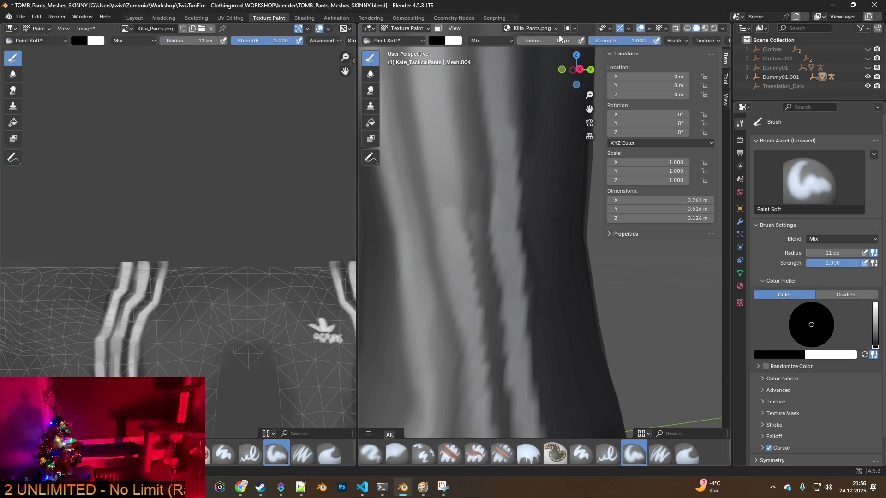
# - Glance at the advanced brush settings, then hide the N sidebar and widen the 3D viewport
pyautogui.click(714, 40)
pyautogui.click(714, 40)
pyautogui.click(682, 39)
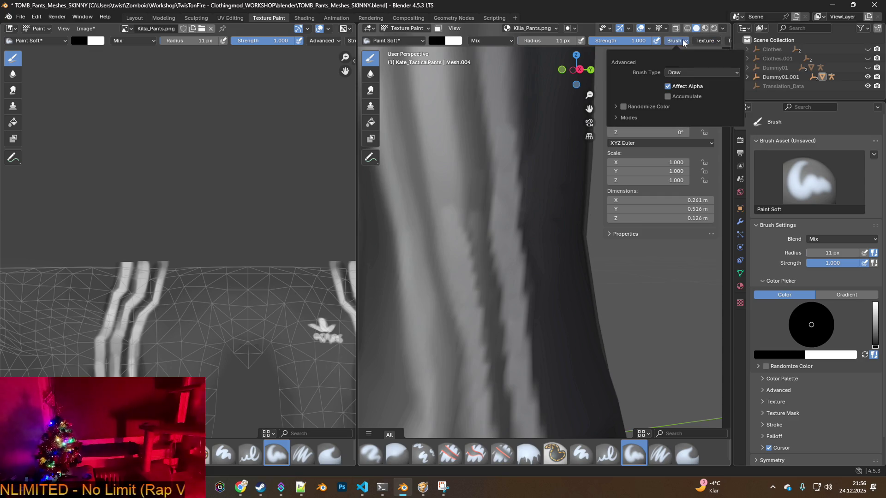
pyautogui.click(683, 40)
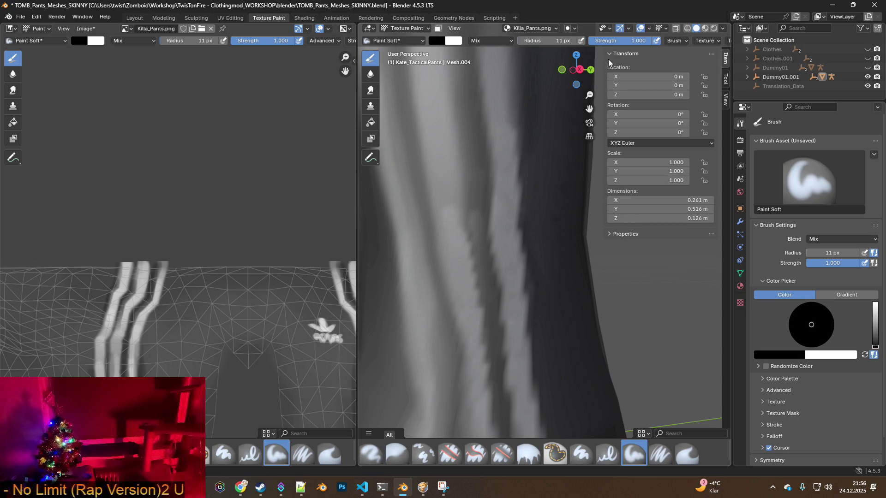
pyautogui.moveTo(598, 61); pyautogui.dragTo(722, 62)
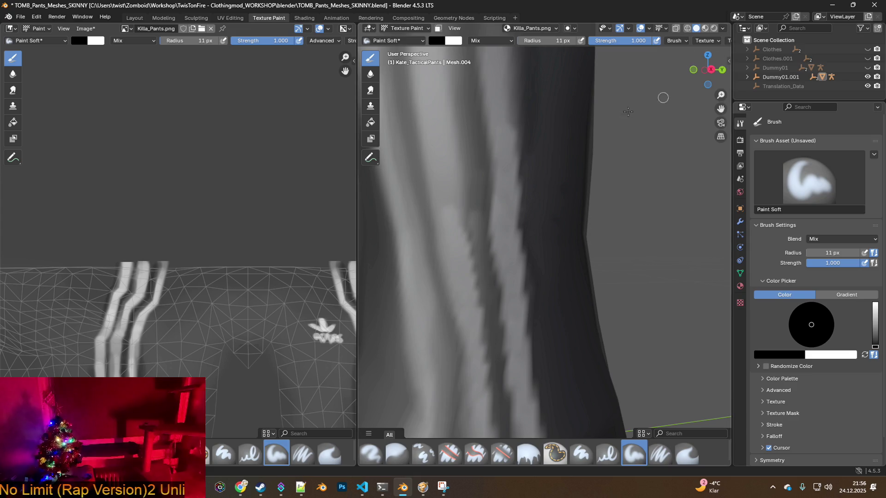
pyautogui.moveTo(356, 113)
pyautogui.mouseDown()
pyautogui.moveTo(187, 115)
pyautogui.moveTo(207, 121)
pyautogui.mouseUp()
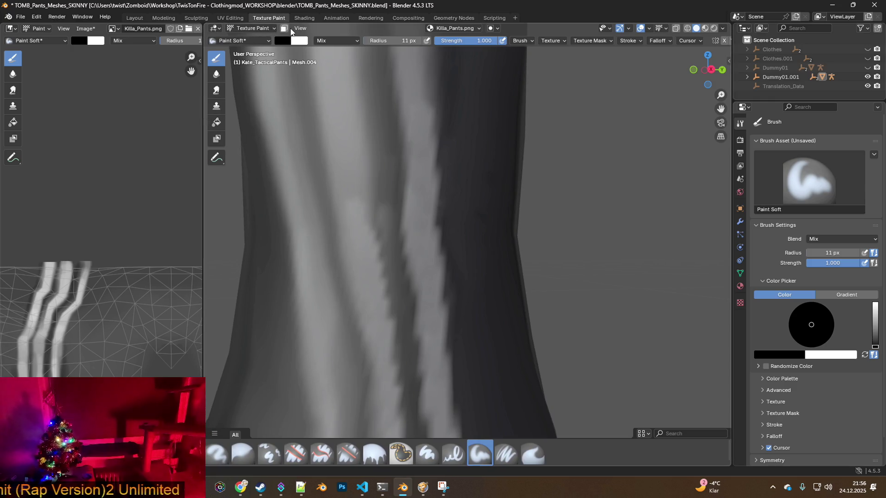
# - Inspect the brush Cursor, Texture Mask and Stroke settings, then list the blend modes beside Mix
pyautogui.click(268, 29)
pyautogui.click(268, 29)
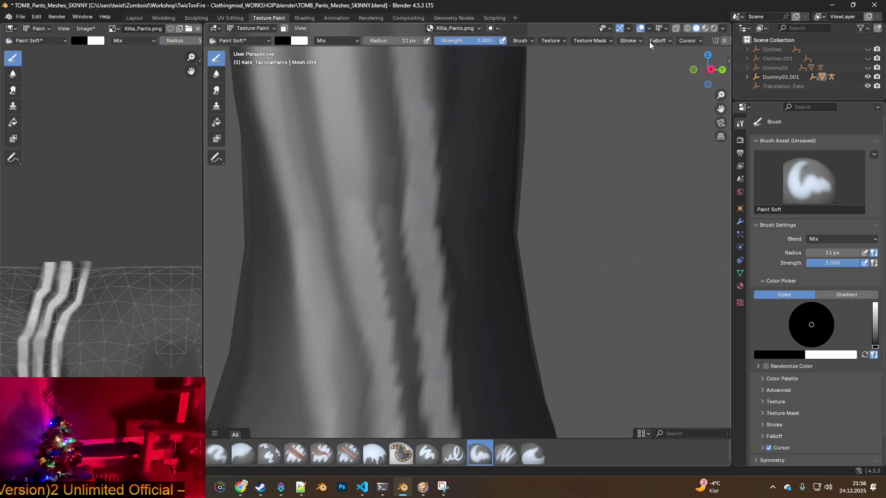
pyautogui.click(690, 41)
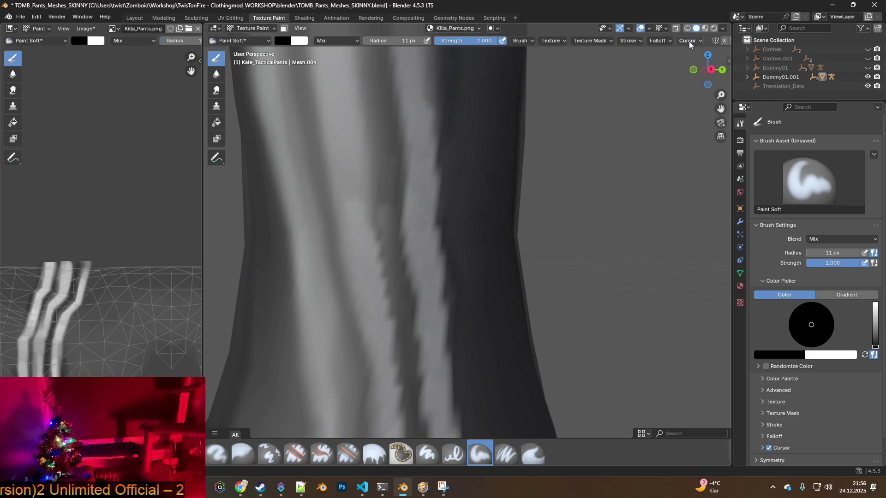
pyautogui.click(636, 40)
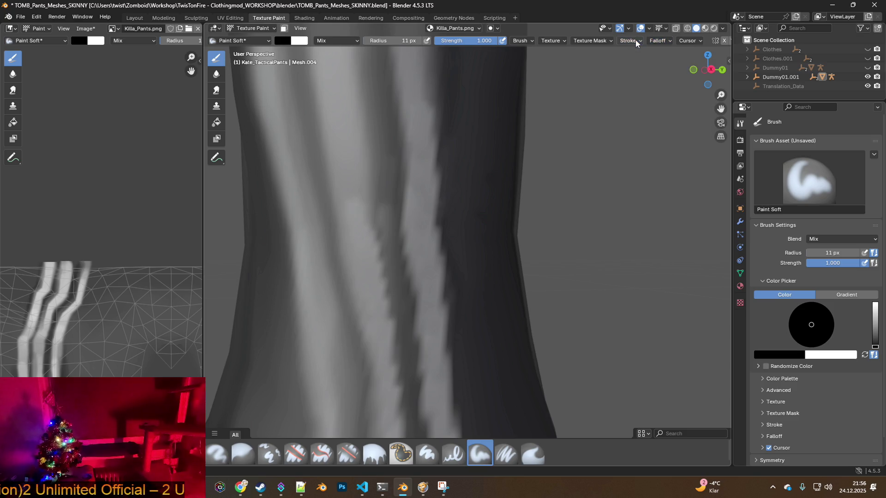
pyautogui.click(605, 40)
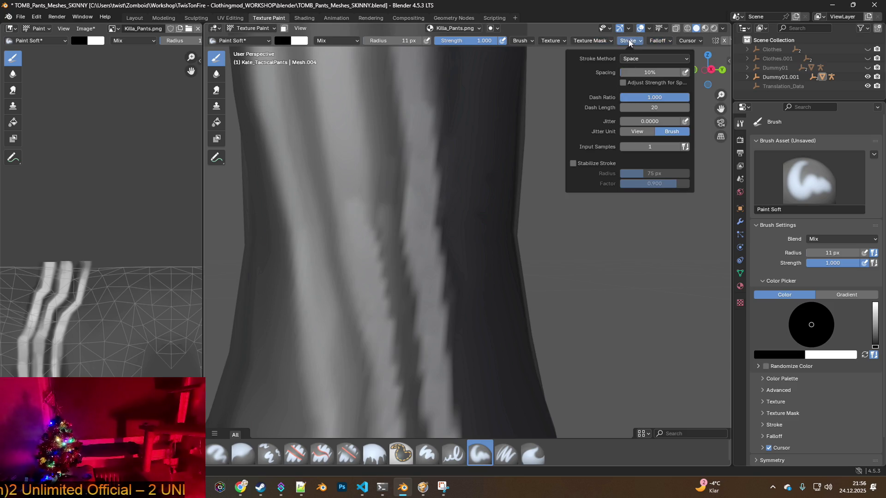
pyautogui.moveTo(565, 41)
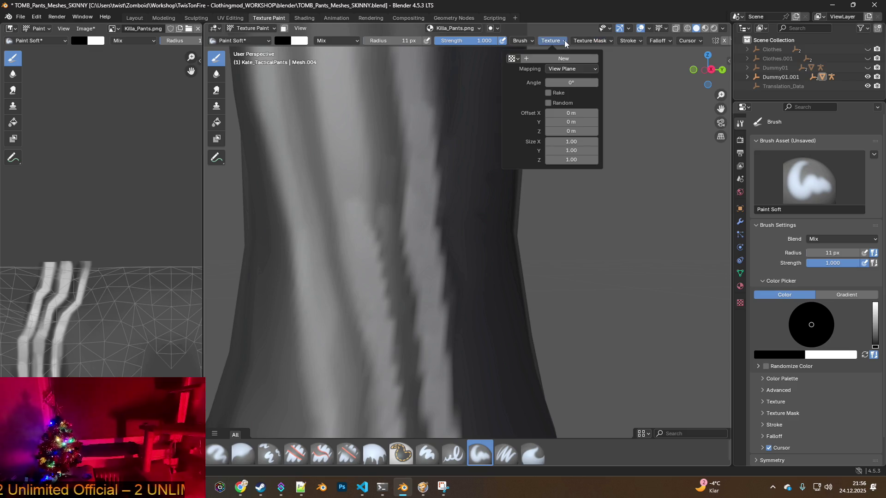
pyautogui.click(527, 40)
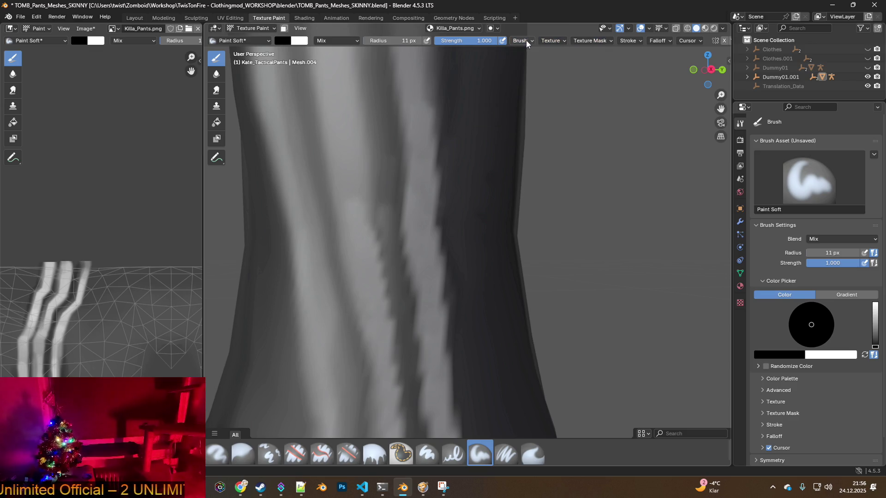
pyautogui.click(340, 41)
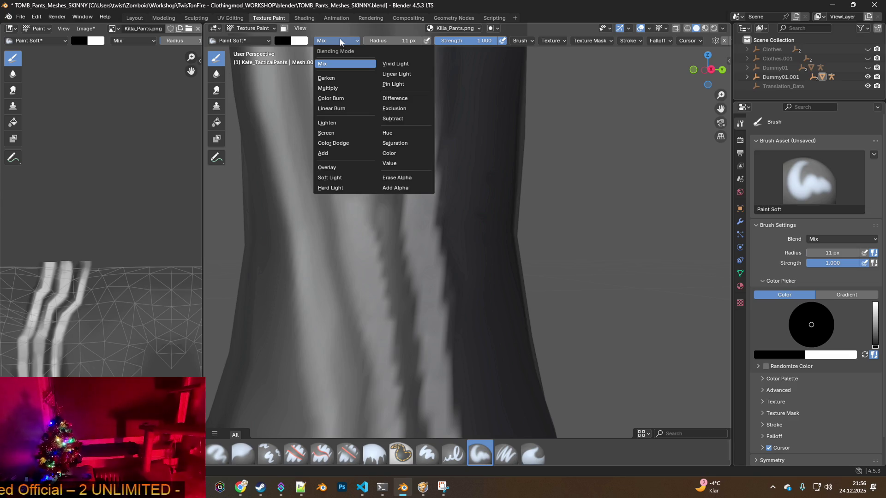
# - Keep Mix blending and eyedrop the pants' dark grey #1A1A1C as the brush colour
pyautogui.click(339, 41)
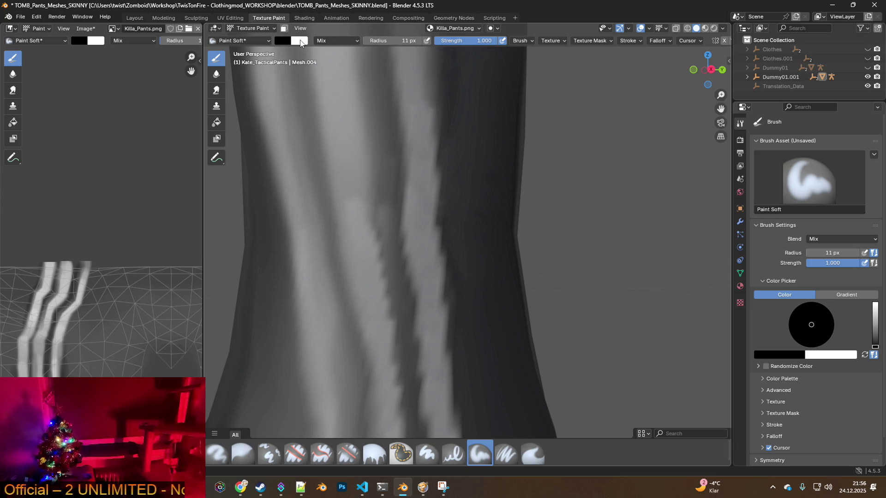
pyautogui.click(285, 44)
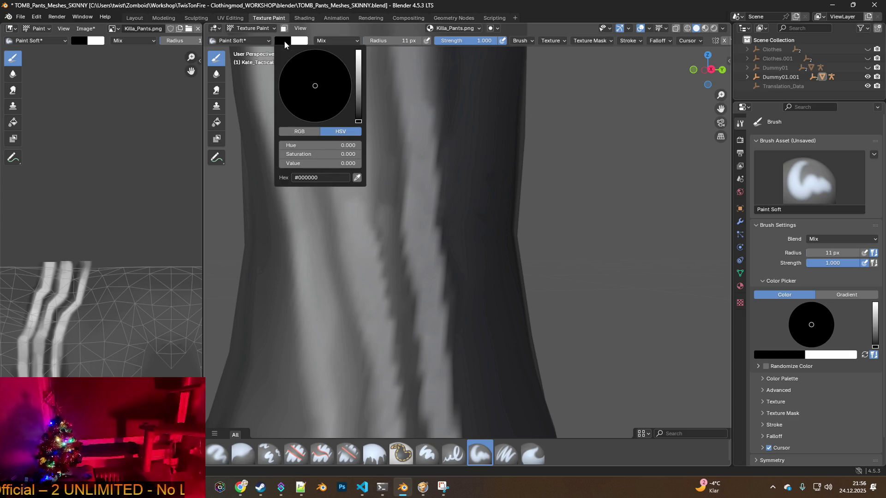
pyautogui.click(357, 177)
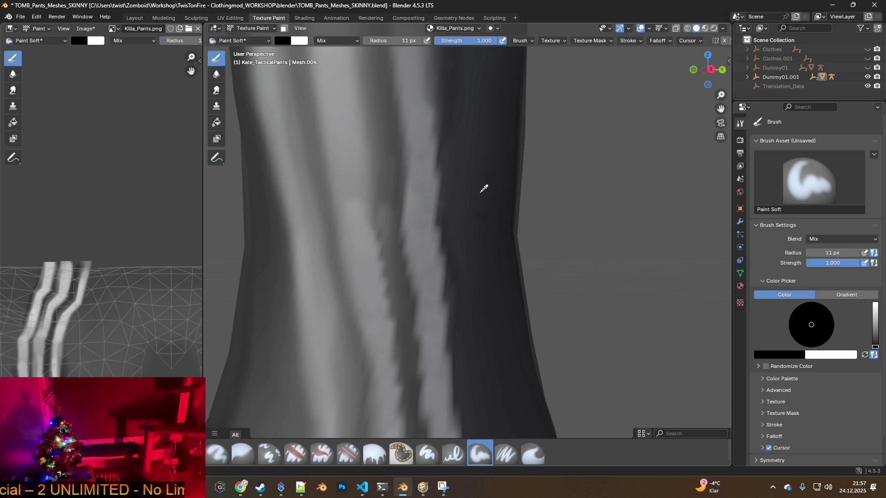
pyautogui.click(481, 185)
pyautogui.click(282, 41)
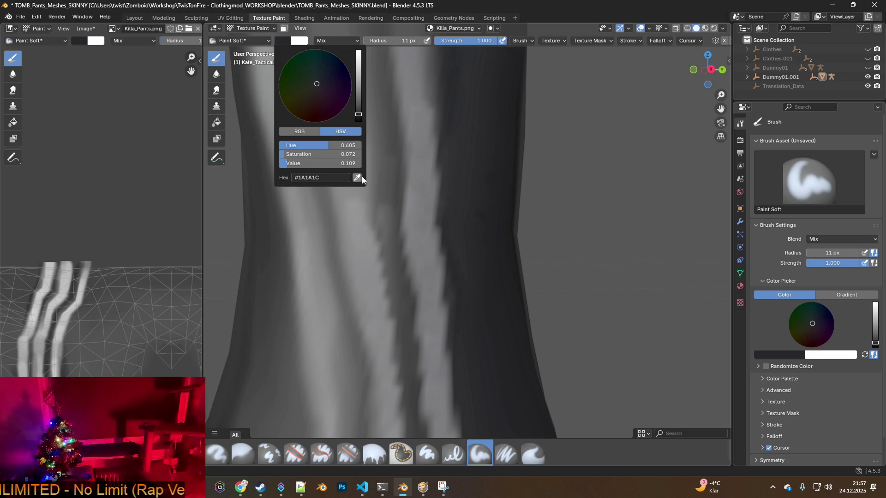
pyautogui.click(361, 178)
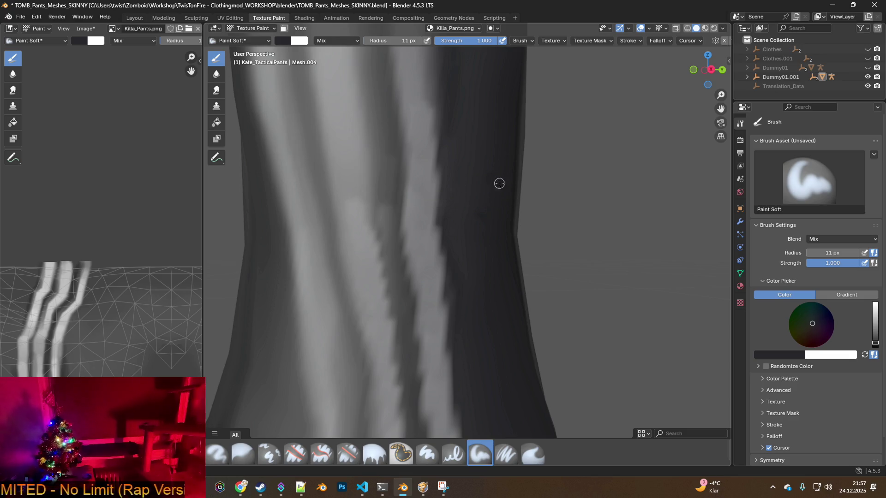
pyautogui.click(468, 186)
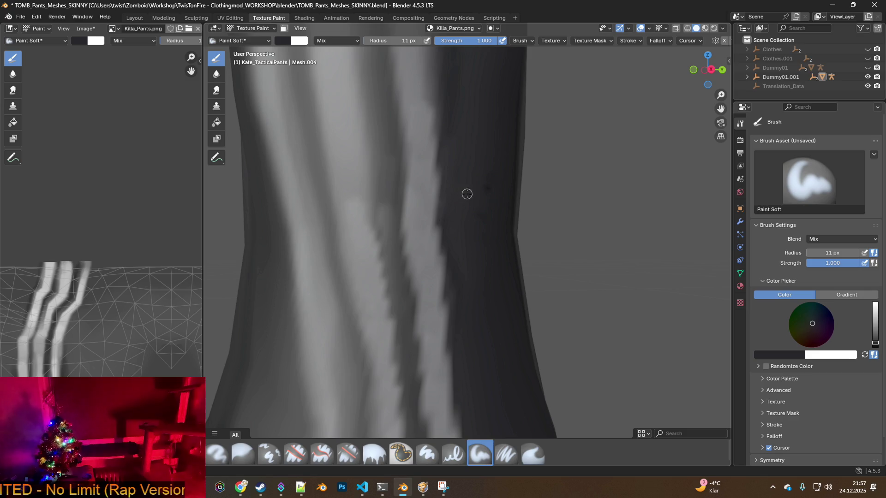
# - Look through the Edit menu, then bring up the File menu
pyautogui.click(36, 17)
pyautogui.click(45, 27)
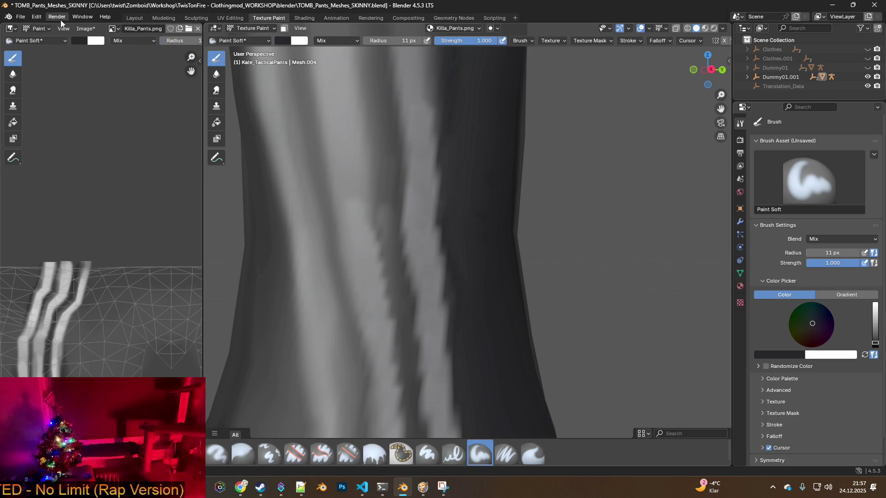
pyautogui.click(21, 17)
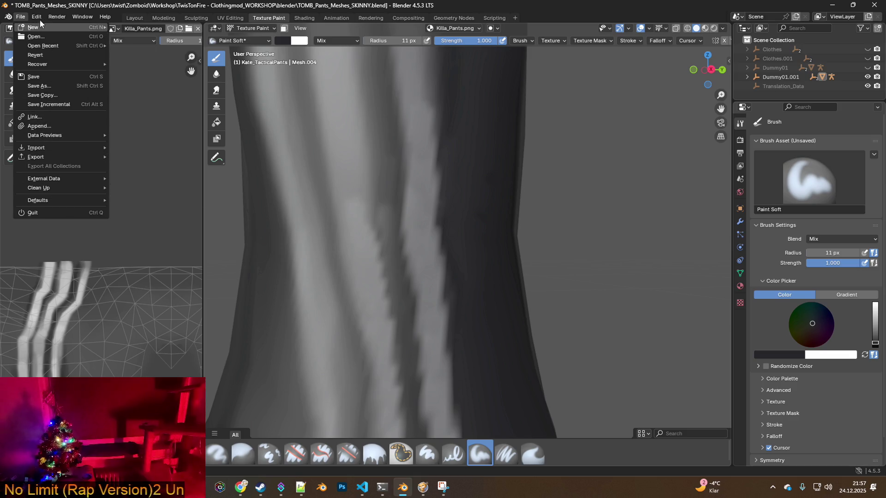
pyautogui.moveTo(39, 20)
pyautogui.click(56, 137)
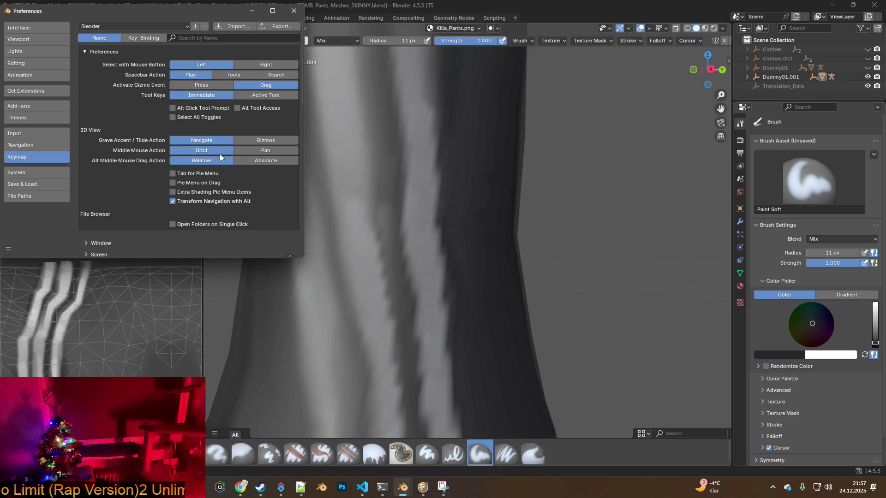
pyautogui.click(222, 38)
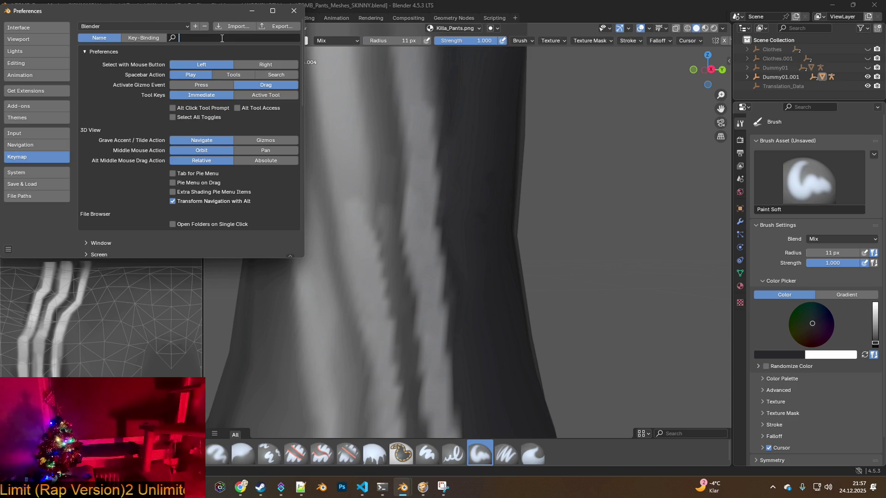
pyautogui.write('eye')
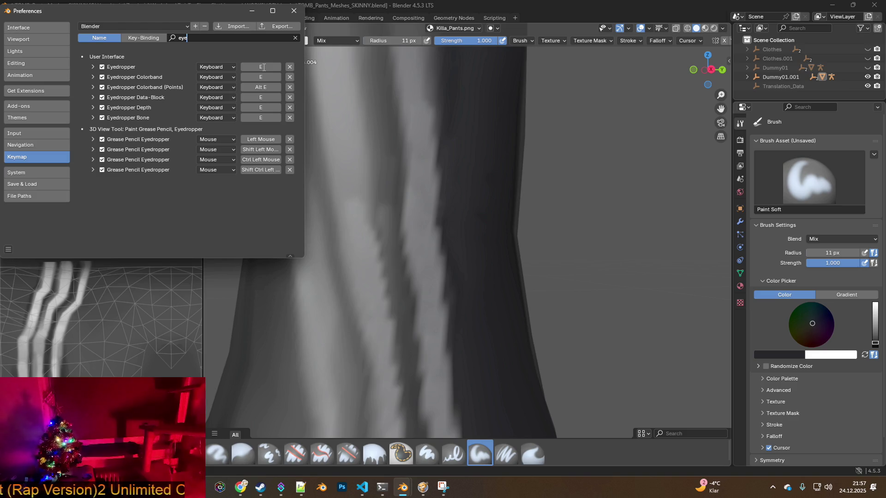
pyautogui.click(93, 68)
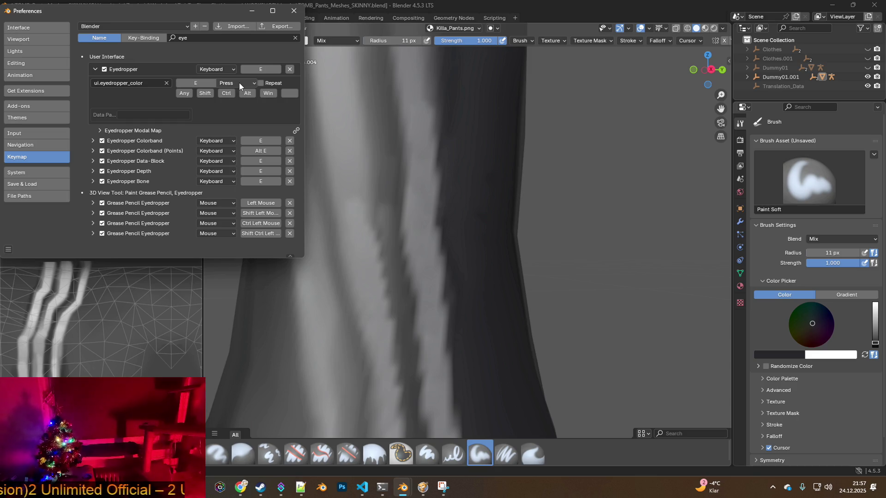
pyautogui.click(294, 11)
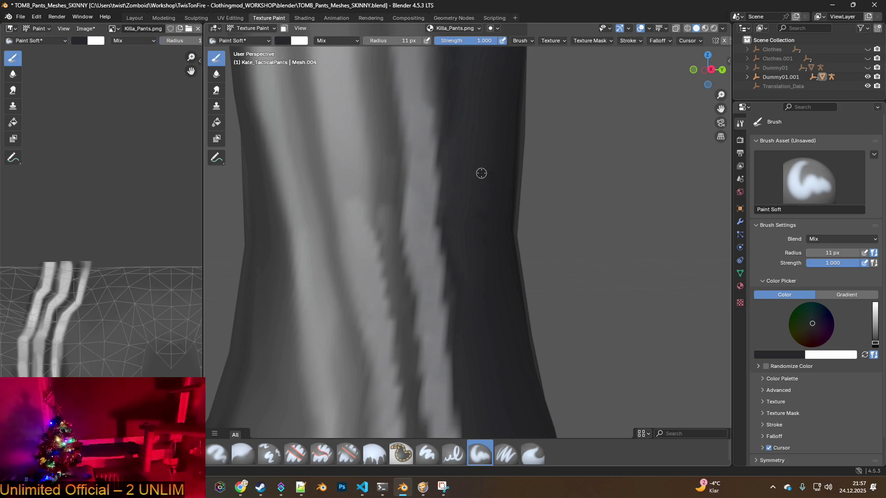
# - Eyedrop the pants' dark tone into the swatch, cancelling a first sampling attempt
pyautogui.click(281, 40)
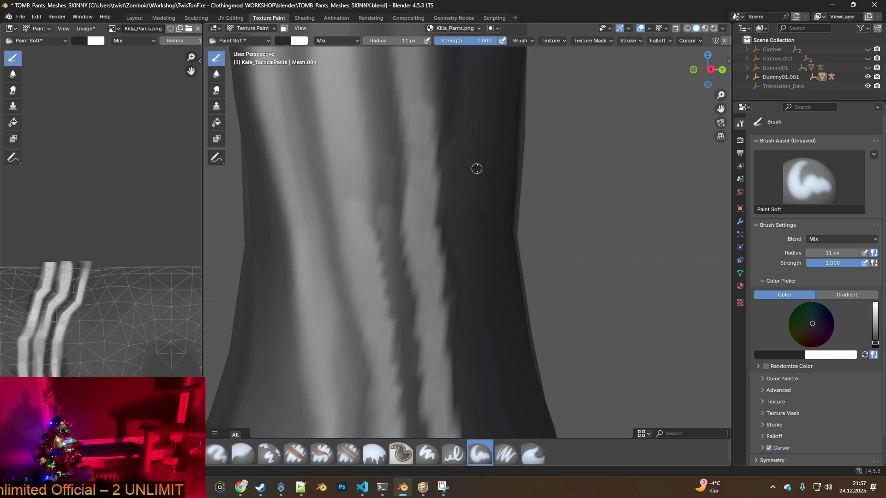
pyautogui.click(281, 41)
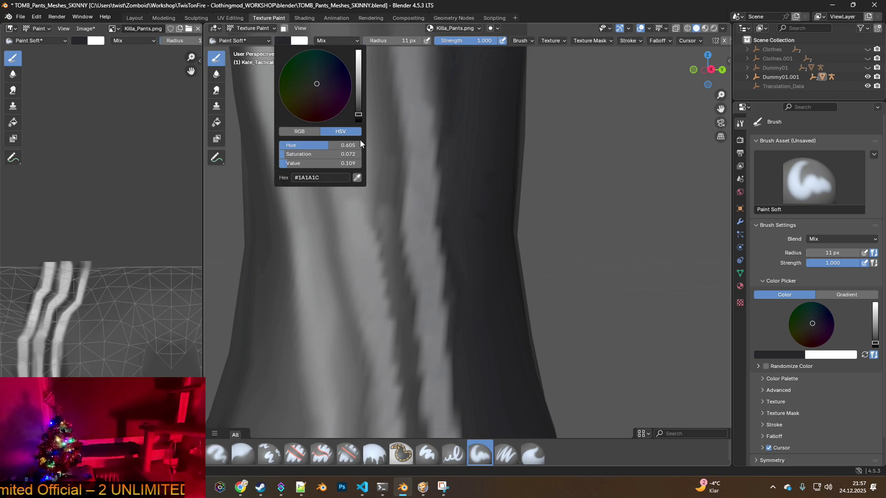
pyautogui.click(359, 174)
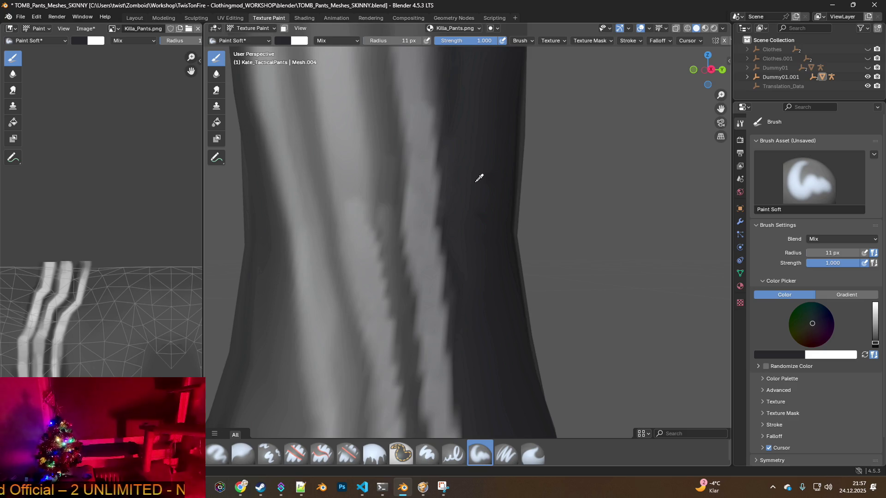
pyautogui.press('Escape')
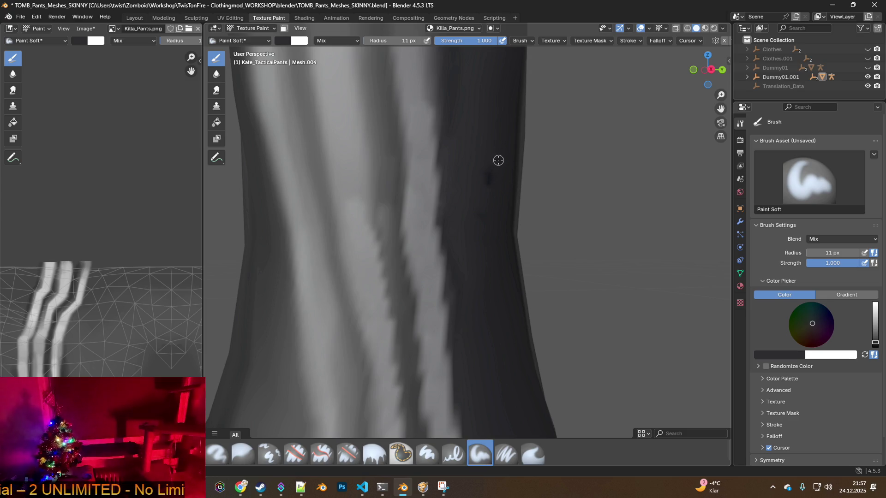
pyautogui.click(280, 41)
pyautogui.click(359, 178)
pyautogui.click(499, 156)
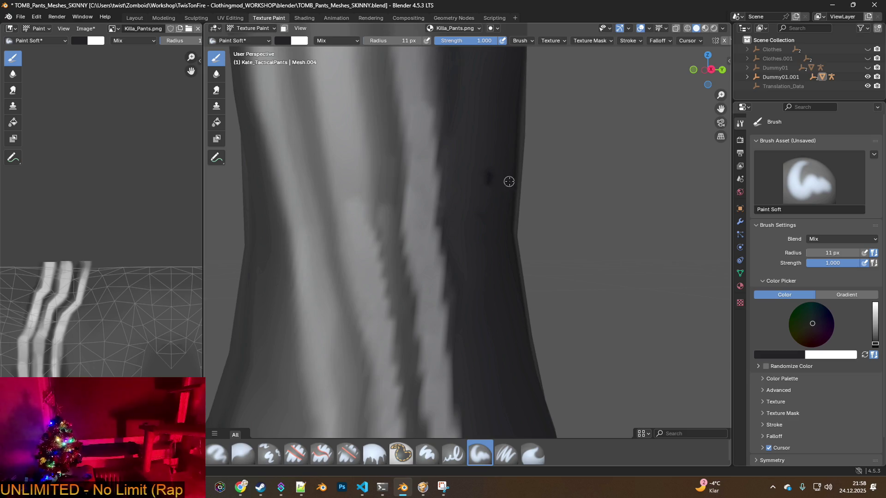
pyautogui.scroll(-10, 476, 191)
pyautogui.scroll(10, 476, 191)
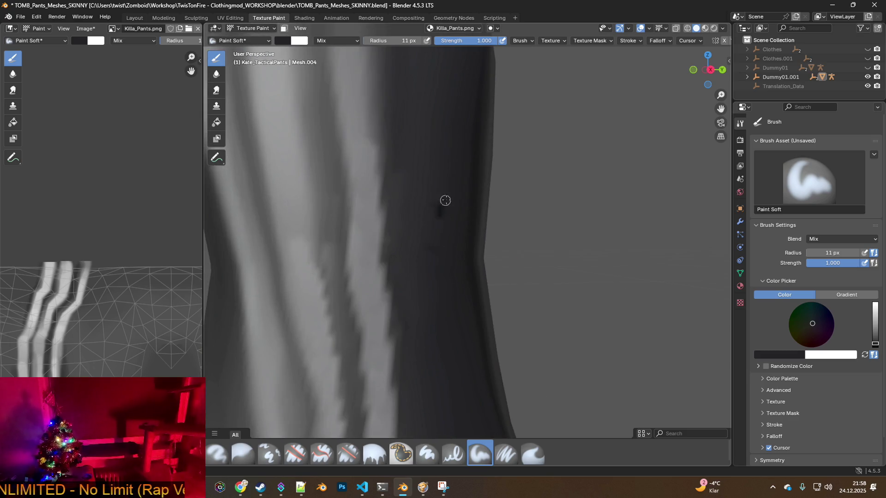
# - Resample the dark pants colour as #191A1B, which leaves a stray dab on the pants
pyautogui.click(283, 41)
pyautogui.click(356, 178)
pyautogui.click(440, 171)
pyautogui.click(436, 182)
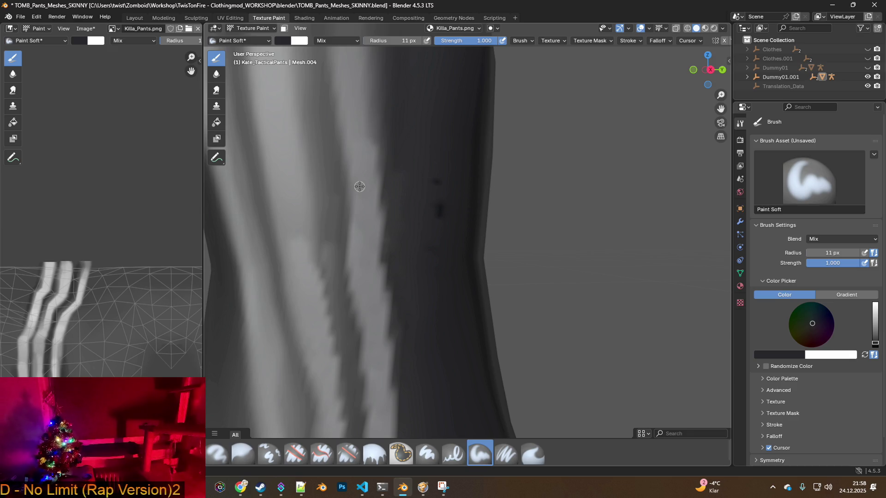
# - Remove the stray dark dab via Edit > Undo History, keeping the image editor in paint mode
pyautogui.click(37, 16)
pyautogui.moveTo(58, 46)
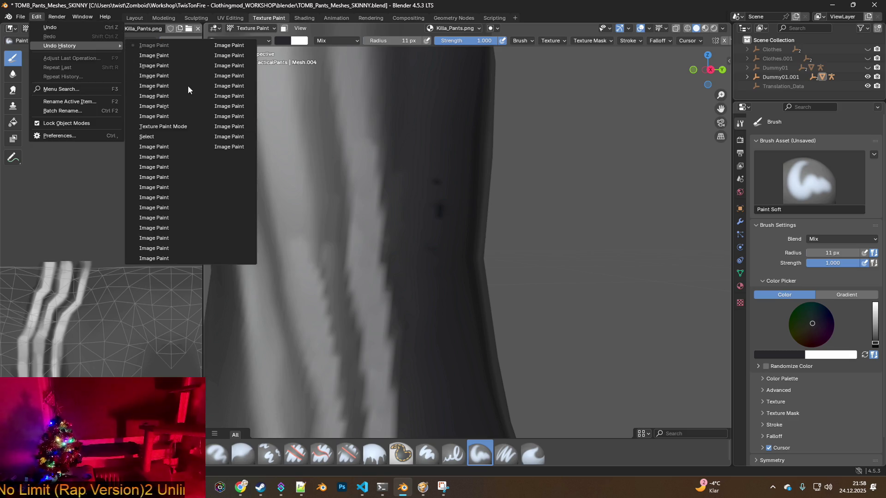
pyautogui.click(172, 115)
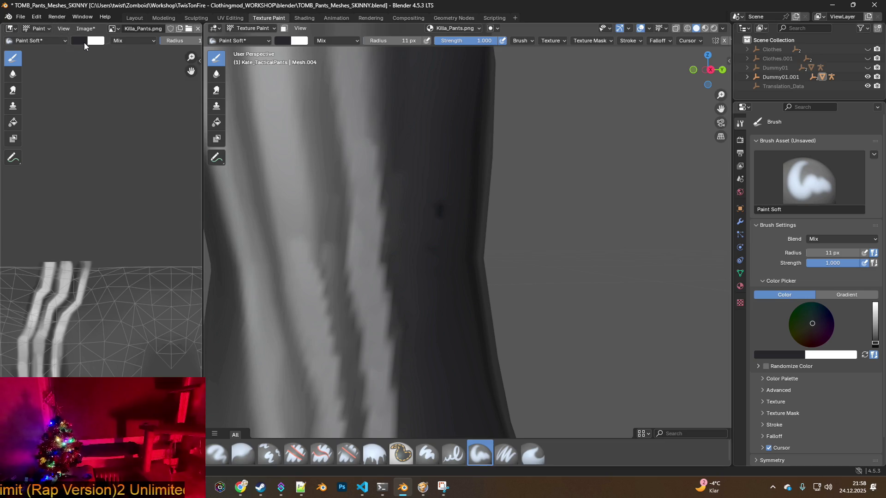
pyautogui.moveTo(84, 42)
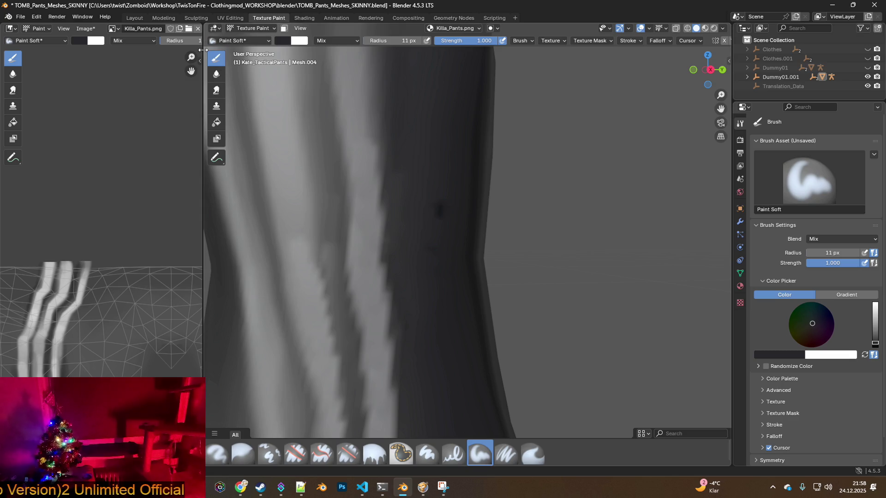
pyautogui.click(43, 30)
pyautogui.click(43, 30)
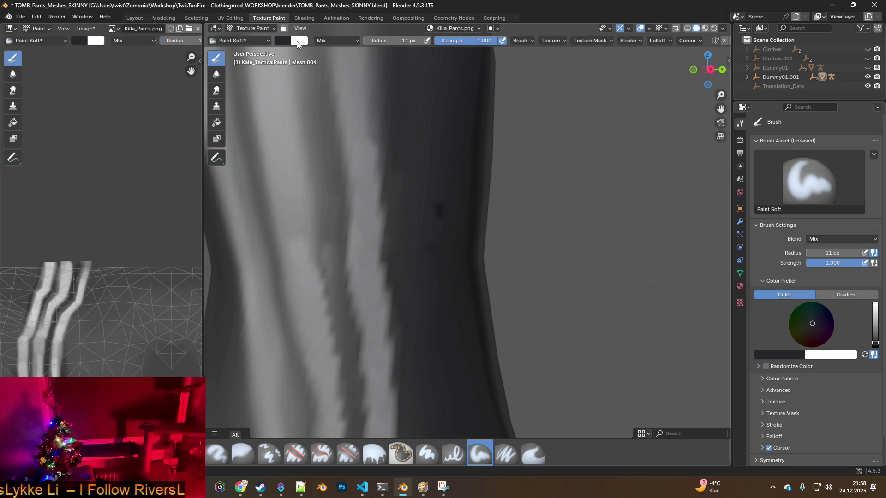
pyautogui.click(44, 16)
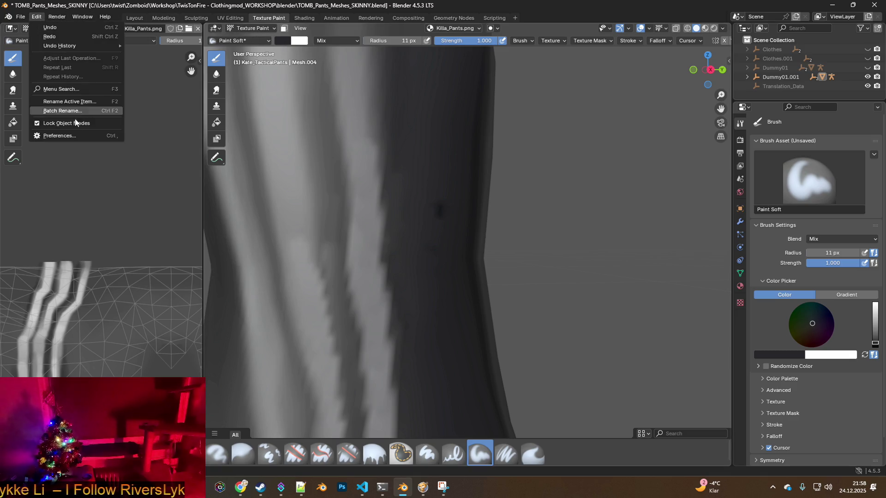
# - Open Preferences and filter the keymap by 'eye'
pyautogui.click(70, 134)
pyautogui.click(204, 34)
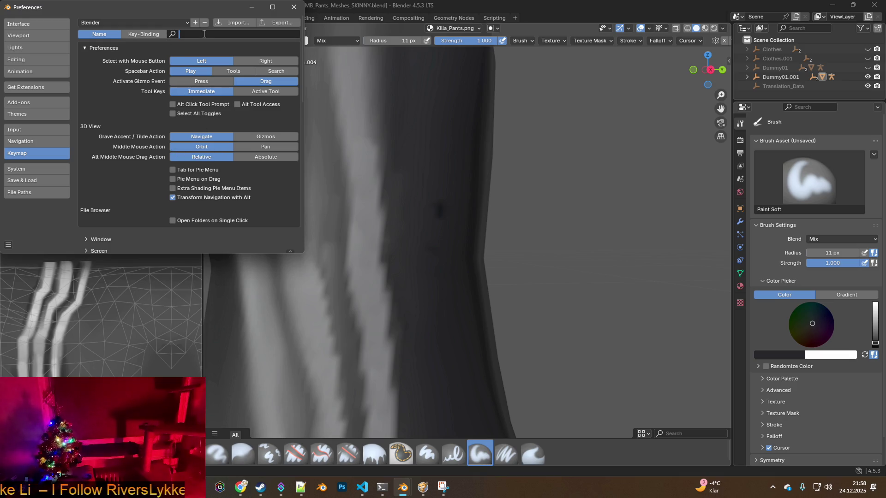
pyautogui.write('eye')
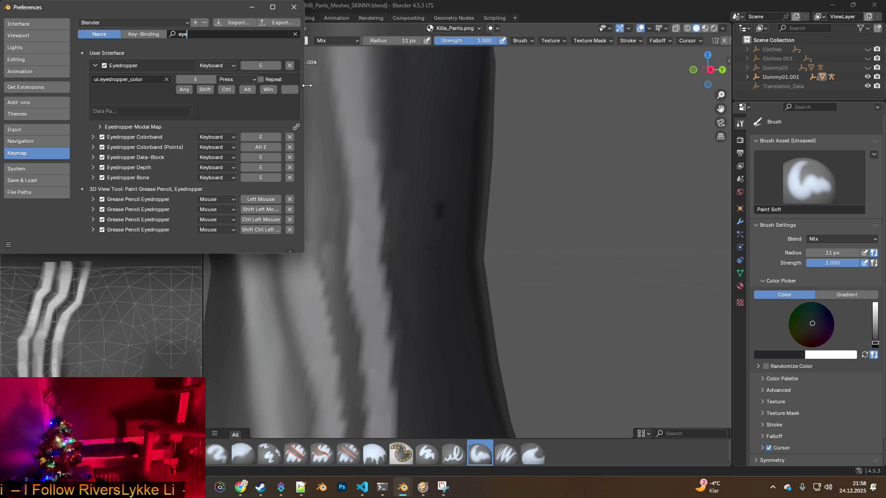
# - Snip the Eyedropper keymap entry and begin a chat message noting its key is E
pyautogui.hotkey('alt', 'Tab')
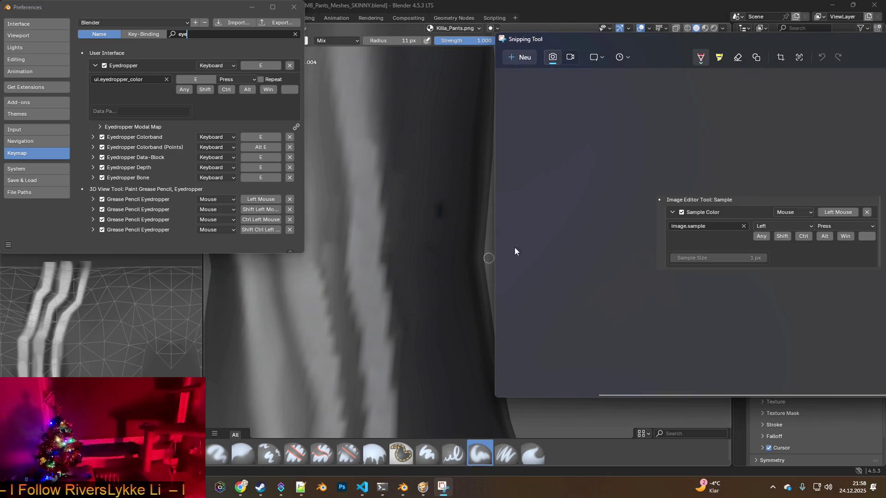
pyautogui.click(520, 57)
pyautogui.moveTo(75, 45)
pyautogui.mouseDown()
pyautogui.moveTo(218, 101)
pyautogui.moveTo(303, 123)
pyautogui.mouseUp()
pyautogui.hotkey('alt', 'Tab')
pyautogui.hotkey('alt', 'Tab')
pyautogui.hotkey('alt', 'Tab')
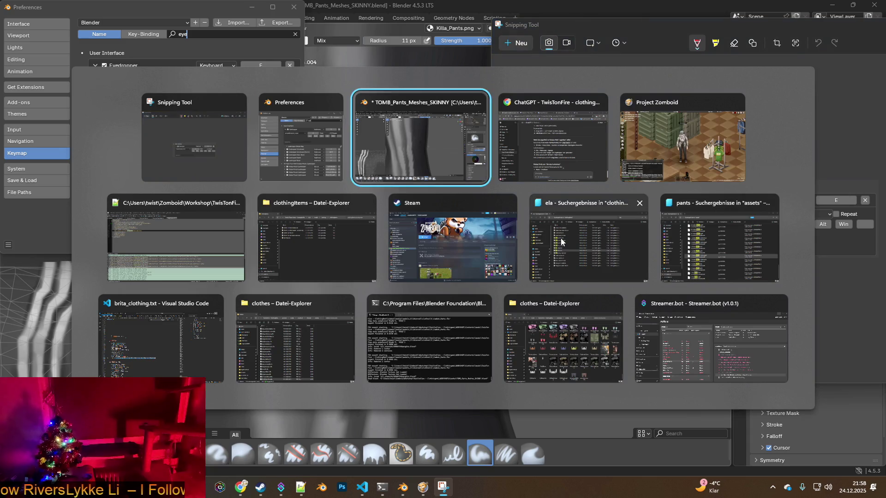
pyautogui.write('ic')
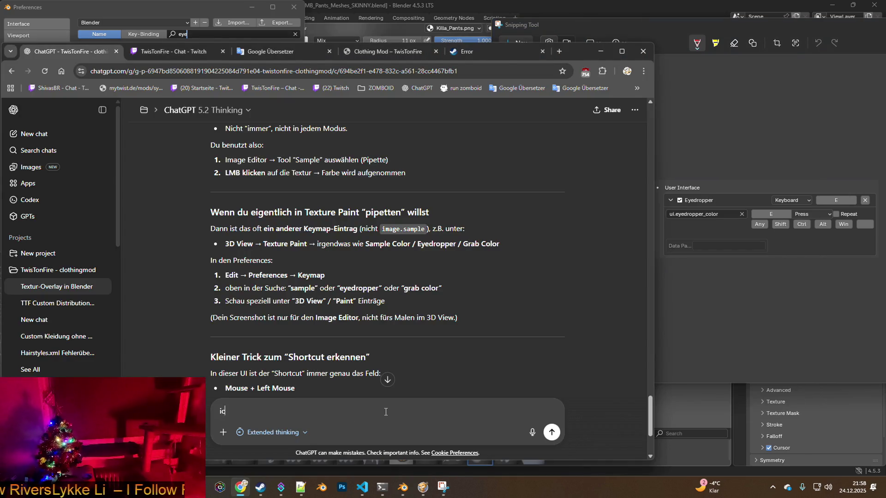
pyautogui.write('h habe die pipe')
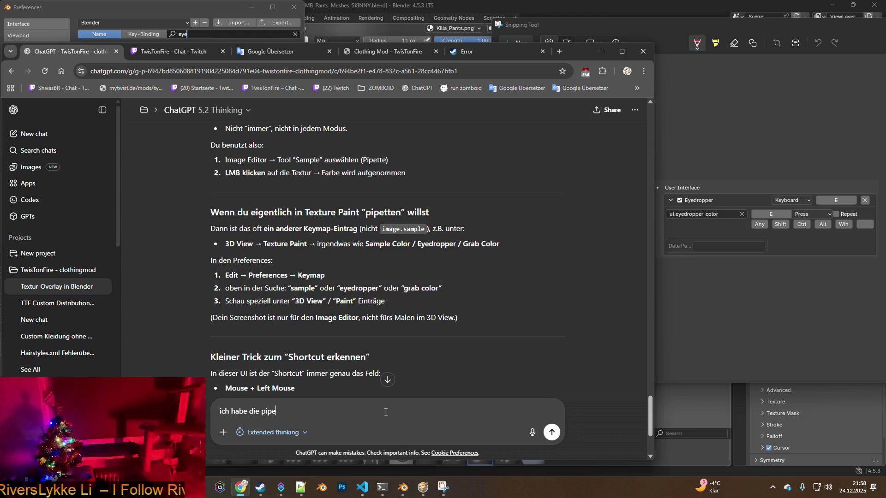
pyautogui.write('tte aka eye')
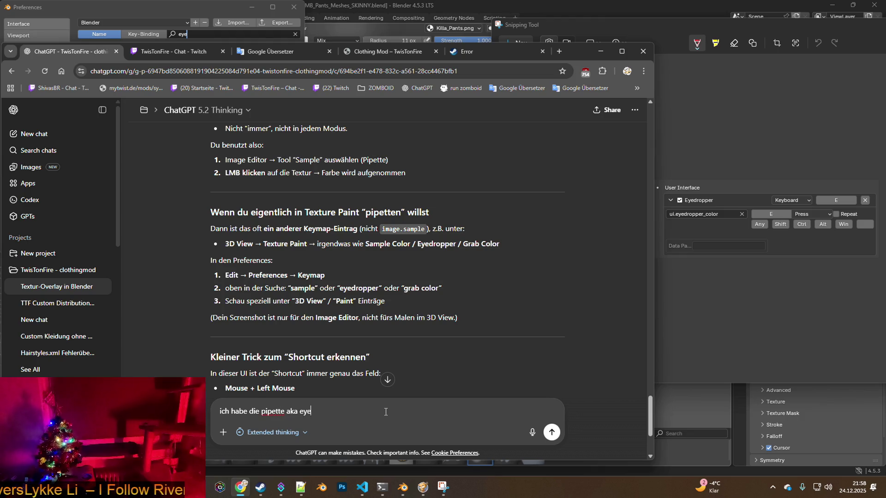
pyautogui.write('dropper gefund')
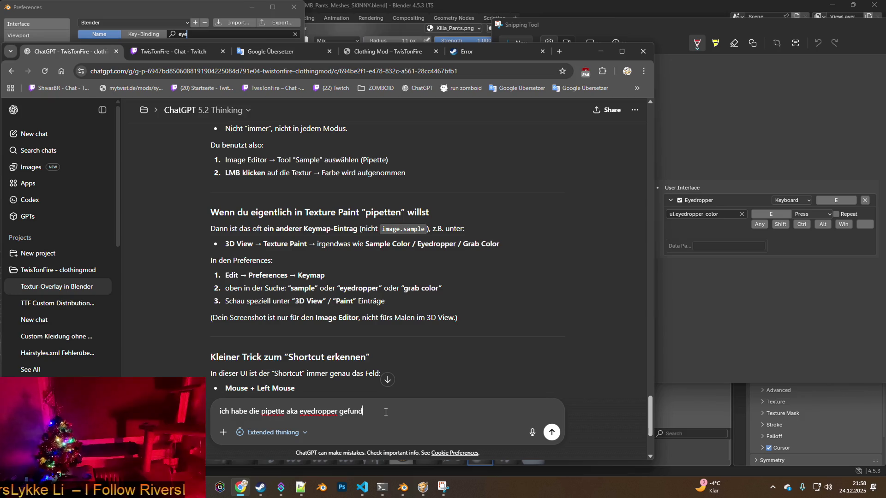
pyautogui.write('en - la')
pyautogui.write('ut key')
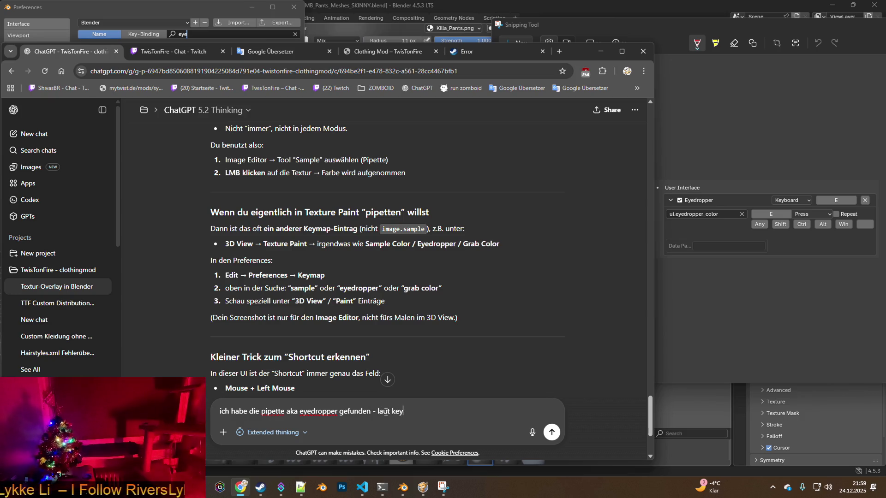
pyautogui.write('bind ist es E')
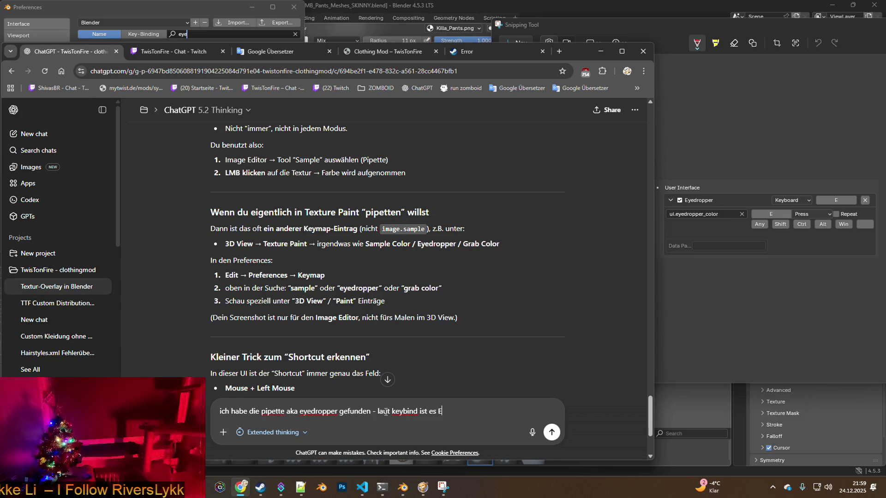
pyautogui.write(' - aber')
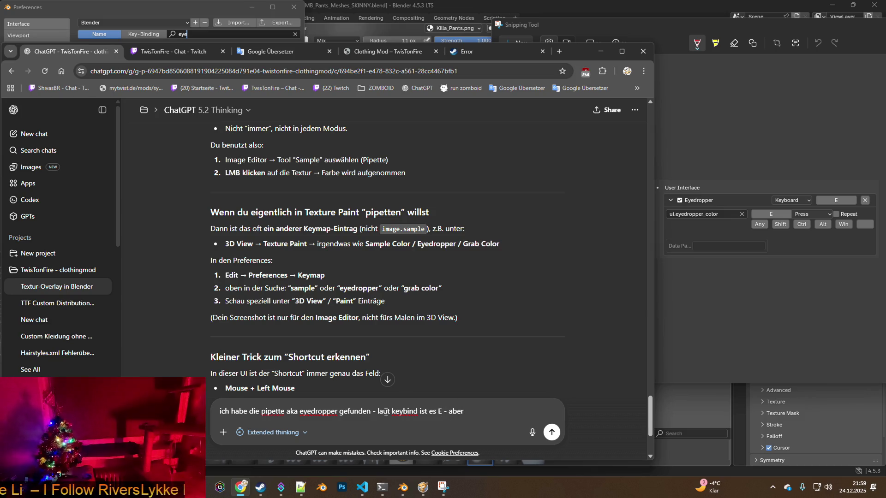
pyautogui.write(' ed')
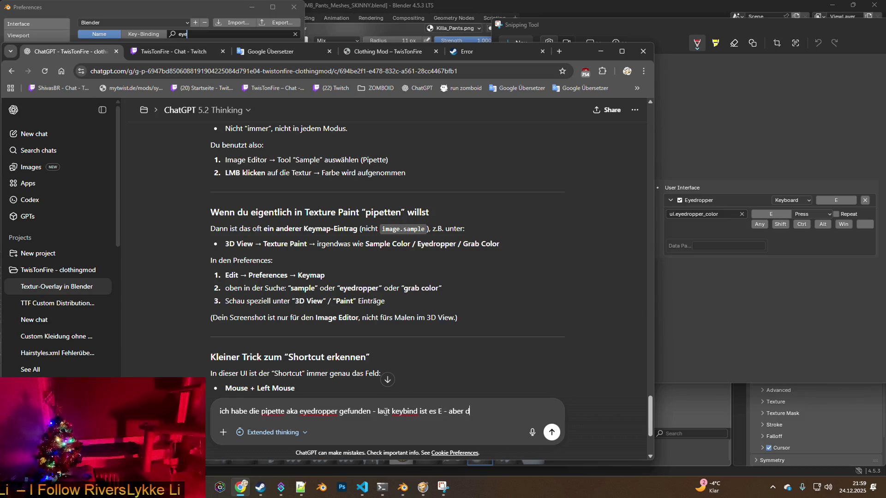
pyautogui.write('er keybind f')
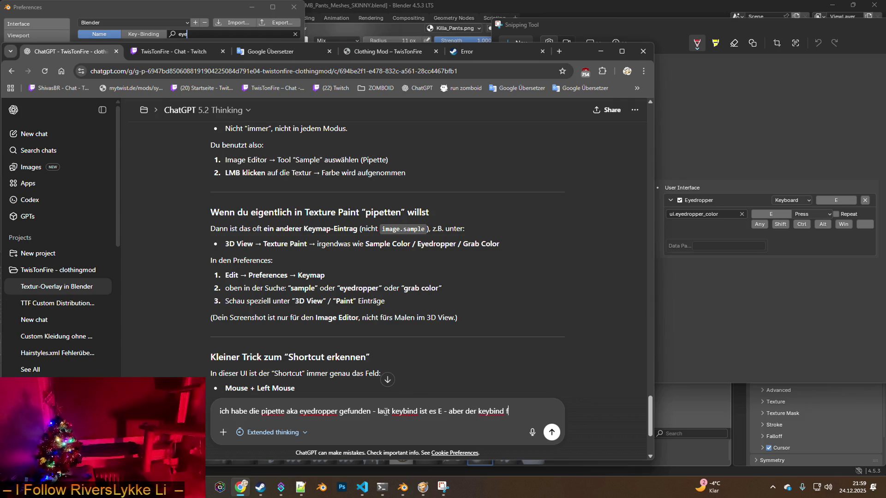
pyautogui.write('unktioniert nicht ')
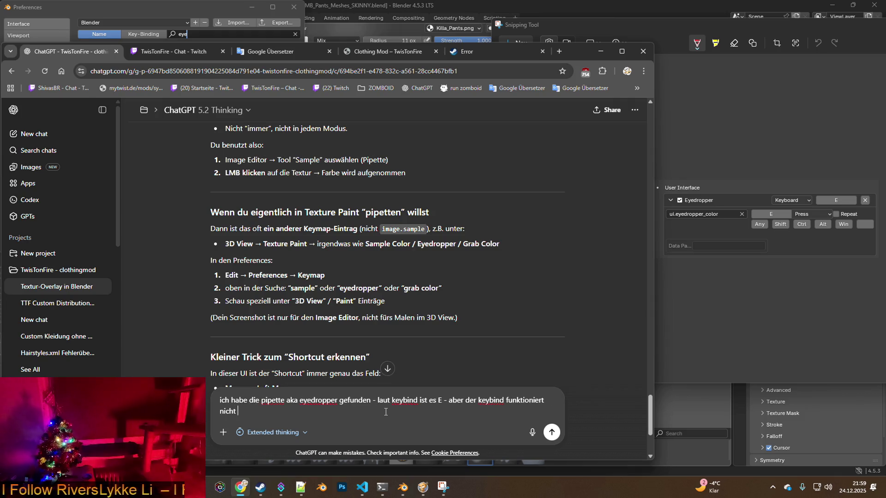
pyautogui.write('- mit pipet')
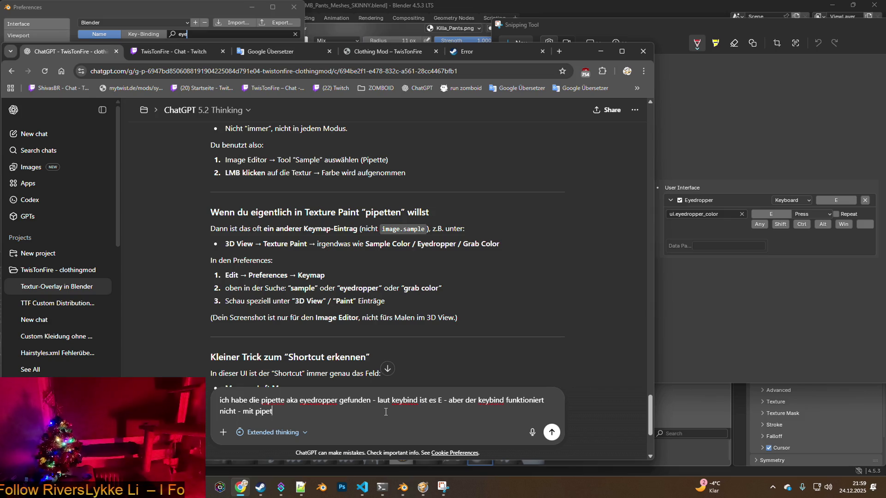
pyautogui.write('te oder')
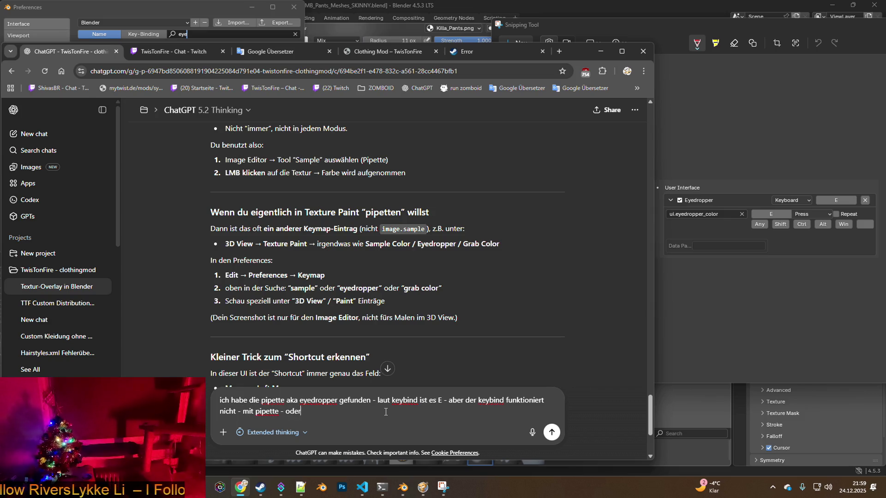
pyautogui.write(' eyedropper')
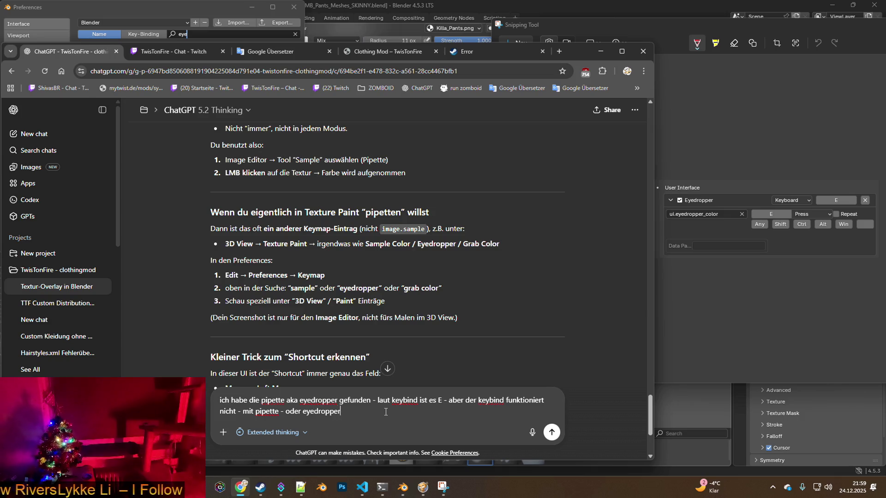
pyautogui.write(' icon ')
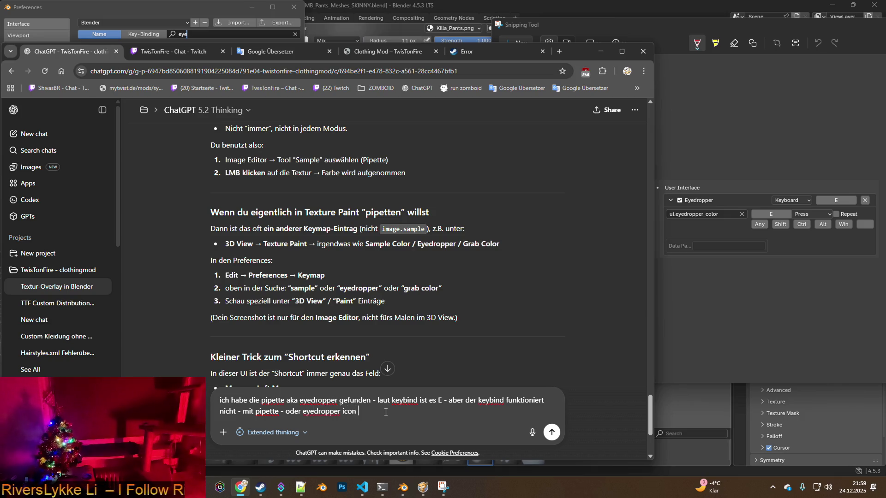
pyautogui.write('geht es. aber as')
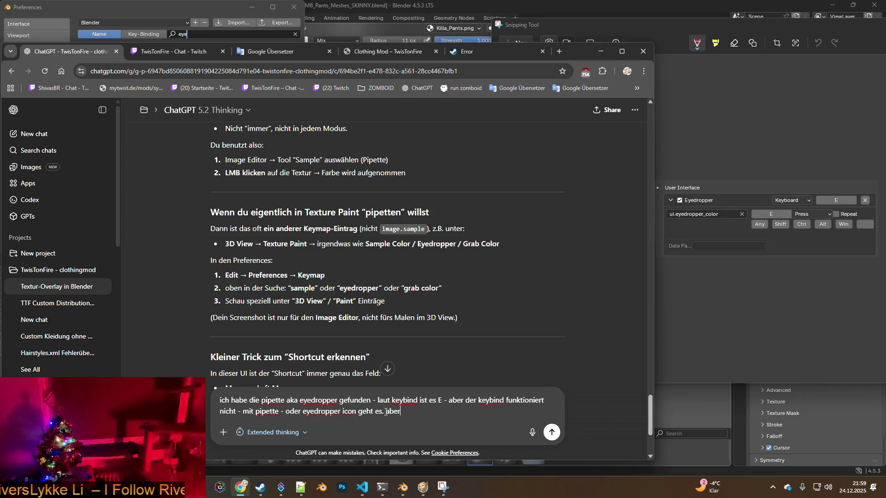
# - Send ChatGPT the keymap screenshot, complaining that frequent colour changes are cumbersome, then return to Blender
pyautogui.press('BackSpace')
pyautogui.press('BackSpace')
pyautogui.press('BackSpace')
pyautogui.write('das is')
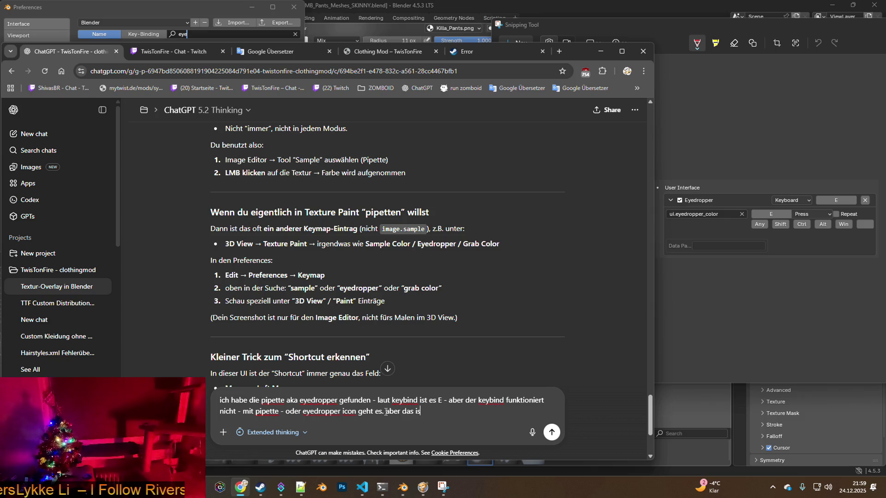
pyautogui.write('t sehr umständli')
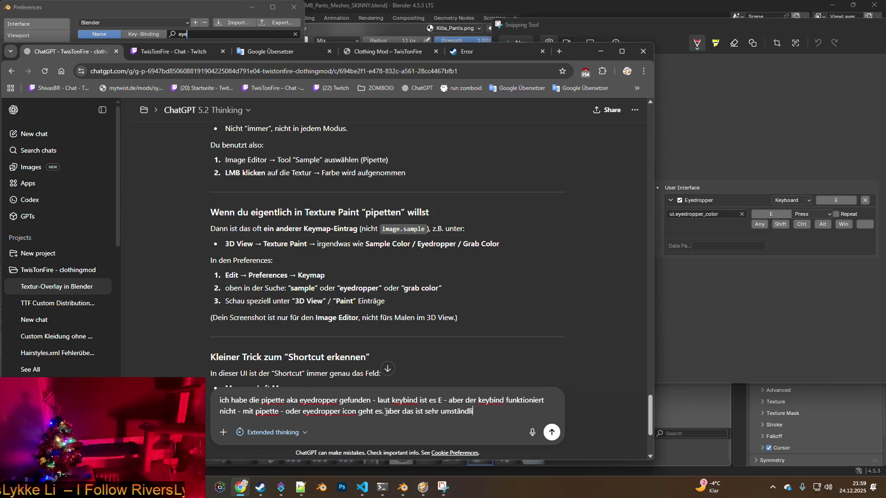
pyautogui.write('ch wenn ich sehr oft')
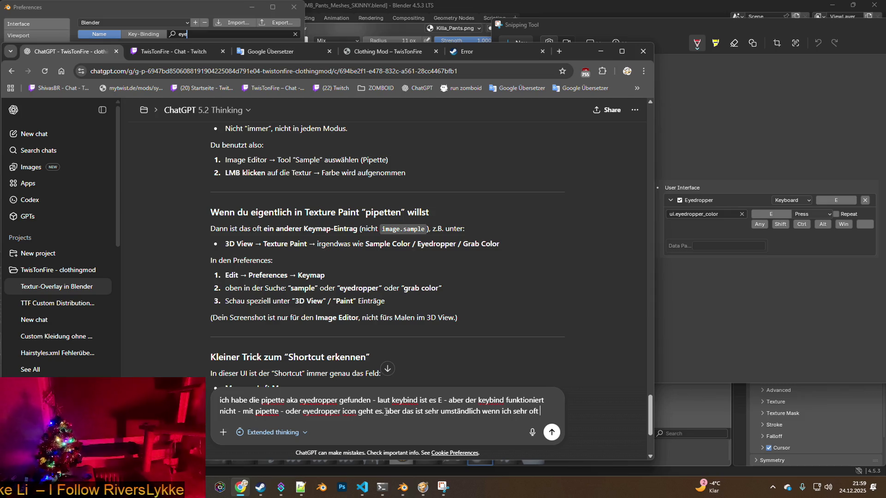
pyautogui.write(' m')
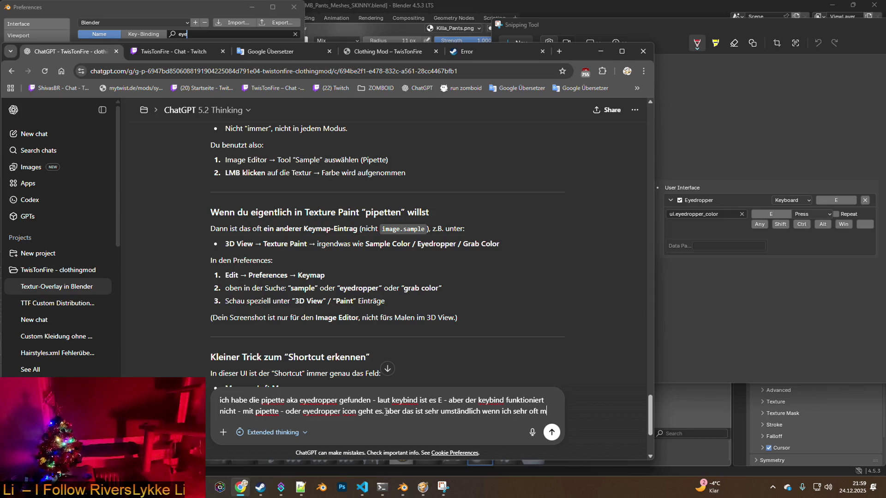
pyautogui.write('eine farbe ändern möchte')
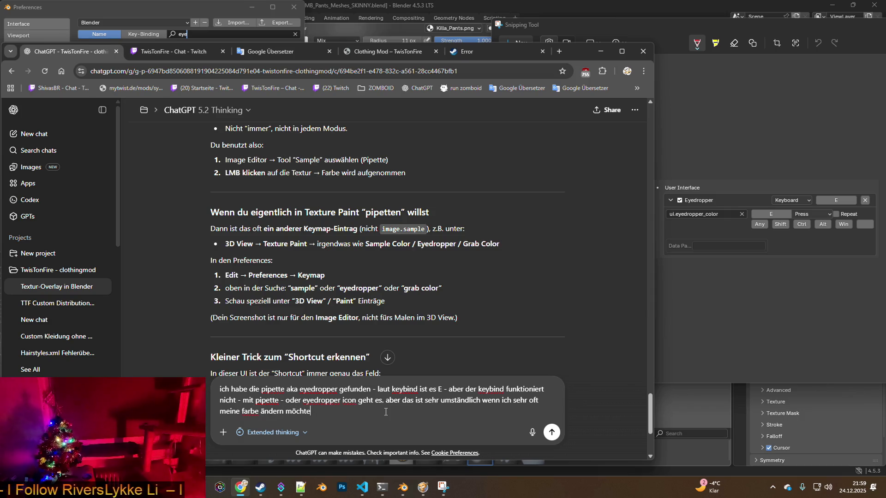
pyautogui.hotkey('ctrl', 'v')
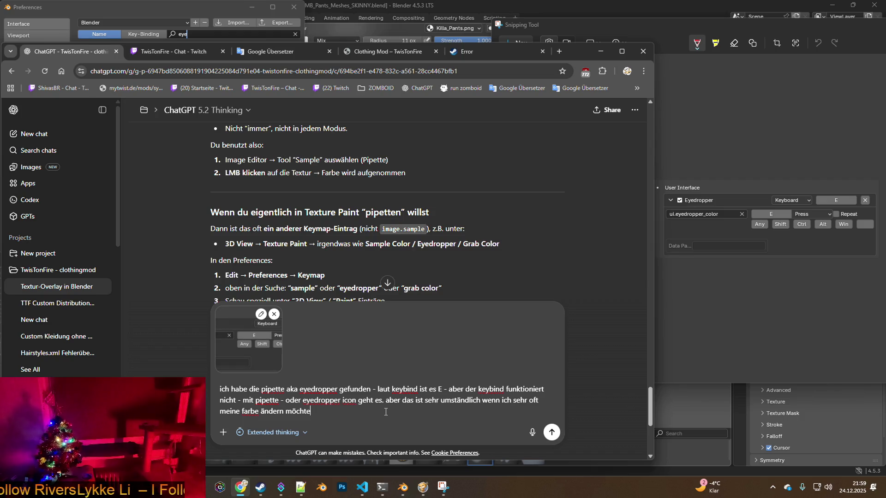
pyautogui.press('Return')
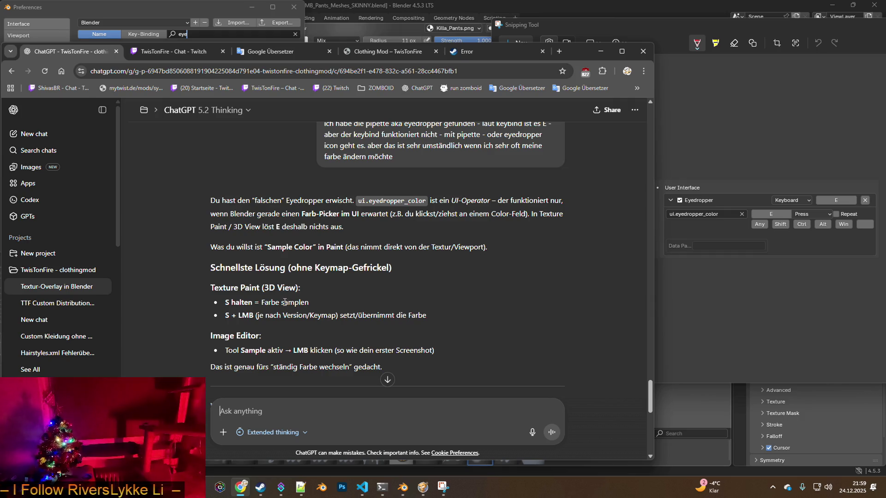
pyautogui.scroll(3, 284, 302)
pyautogui.click(145, 13)
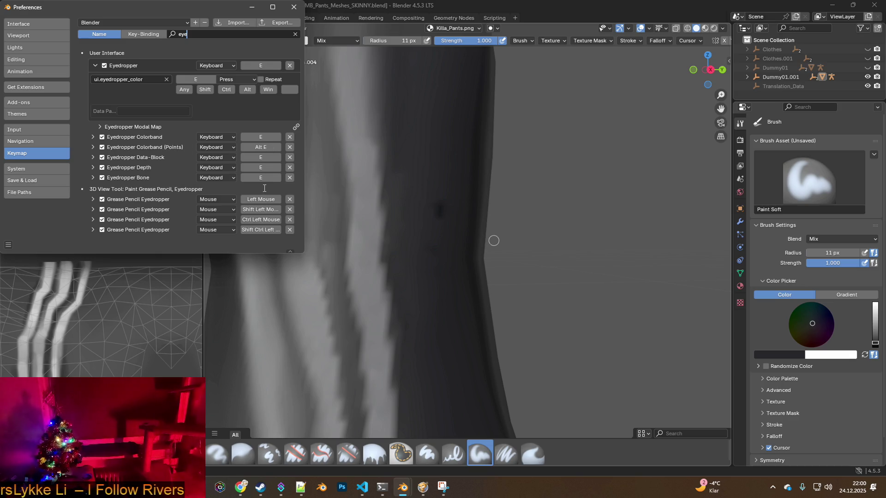
# - Collapse the Eyedropper entry and snip the full 'eye' keymap list for the chat
pyautogui.click(95, 65)
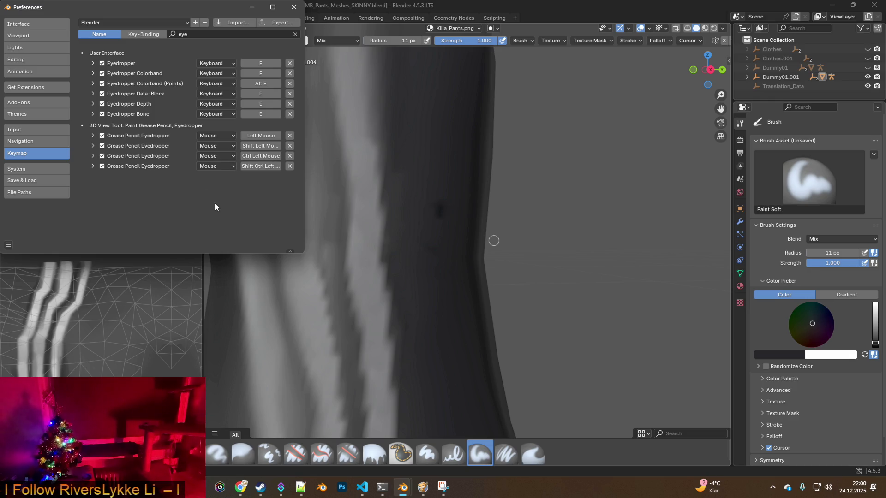
pyautogui.click(443, 487)
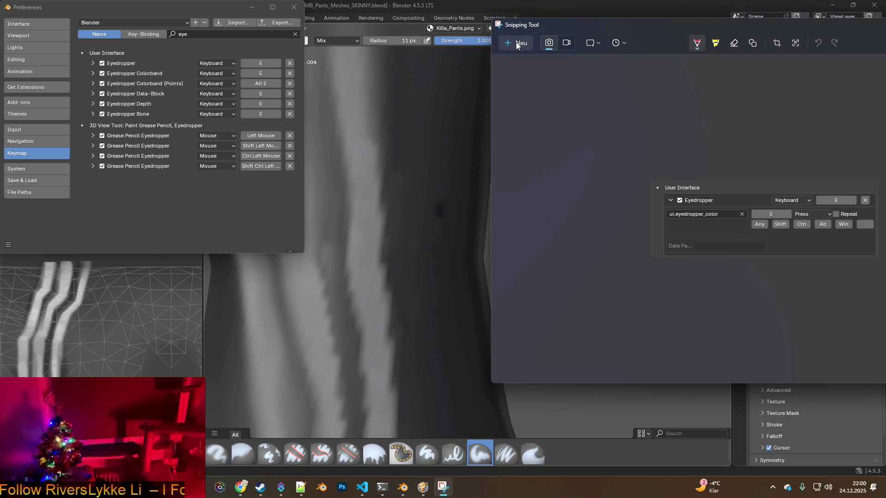
pyautogui.click(516, 43)
pyautogui.moveTo(81, 184)
pyautogui.mouseDown()
pyautogui.moveTo(297, 56)
pyautogui.moveTo(300, 41)
pyautogui.mouseUp()
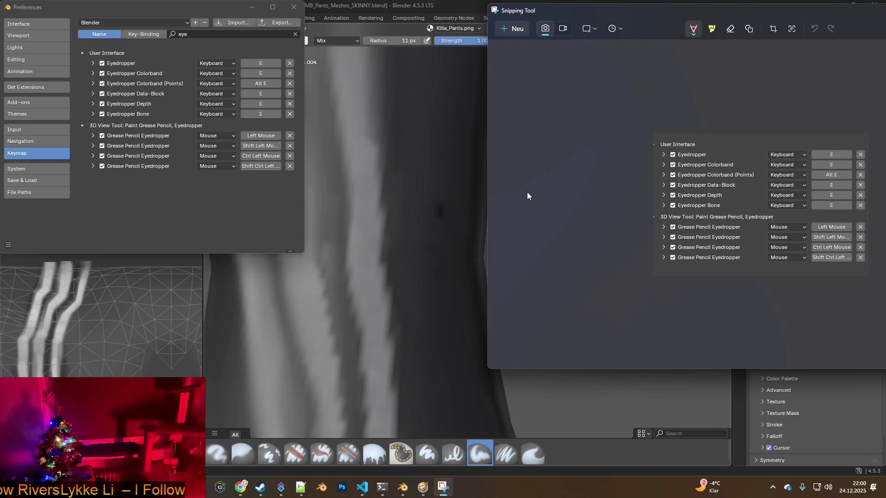
pyautogui.hotkey('alt', 'Tab')
pyautogui.hotkey('alt', 'Tab')
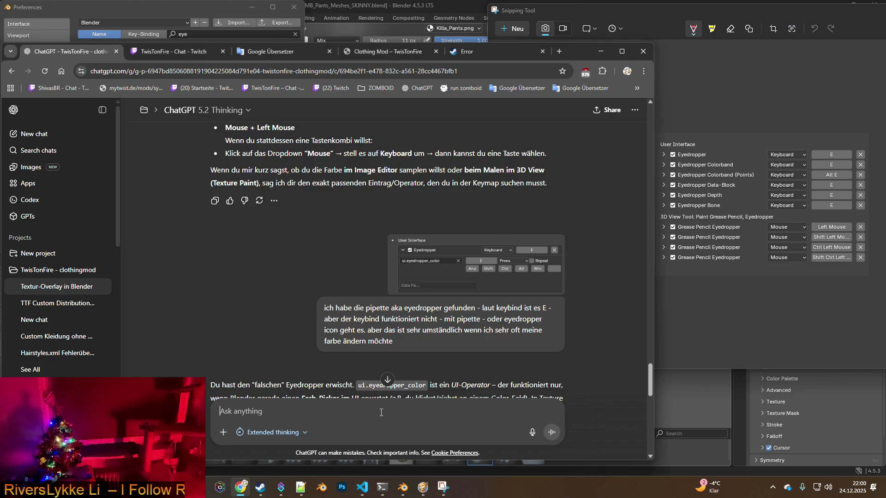
# - Tell ChatGPT 'S bewirkt nicht', copy its suggested paint.sample_color operator, and return to Blender
pyautogui.write('S bef')
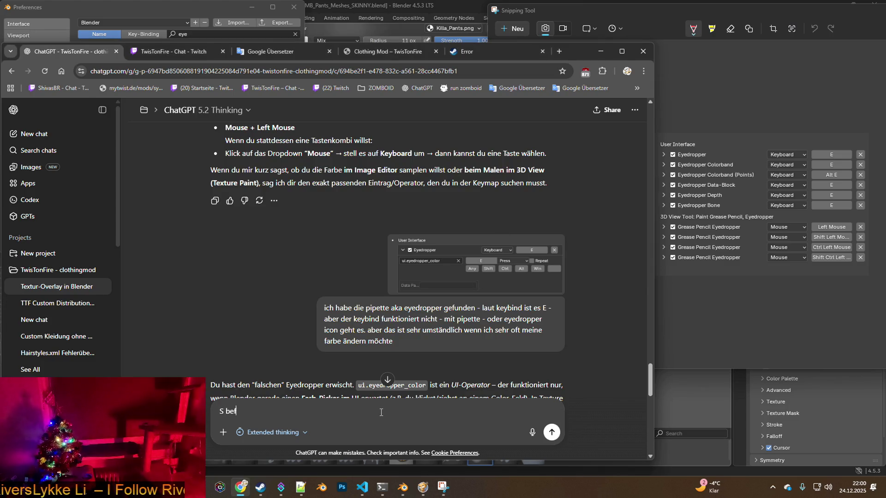
pyautogui.press('BackSpace')
pyautogui.write('wirkt nichts')
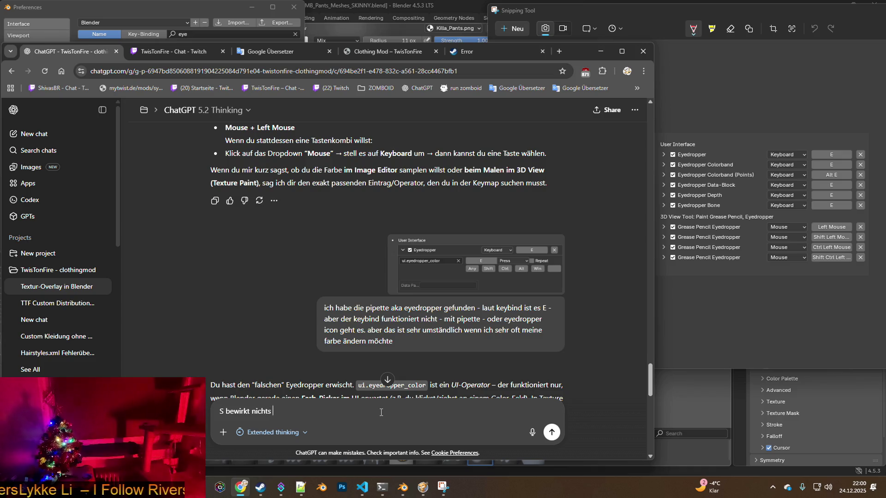
pyautogui.press('Return')
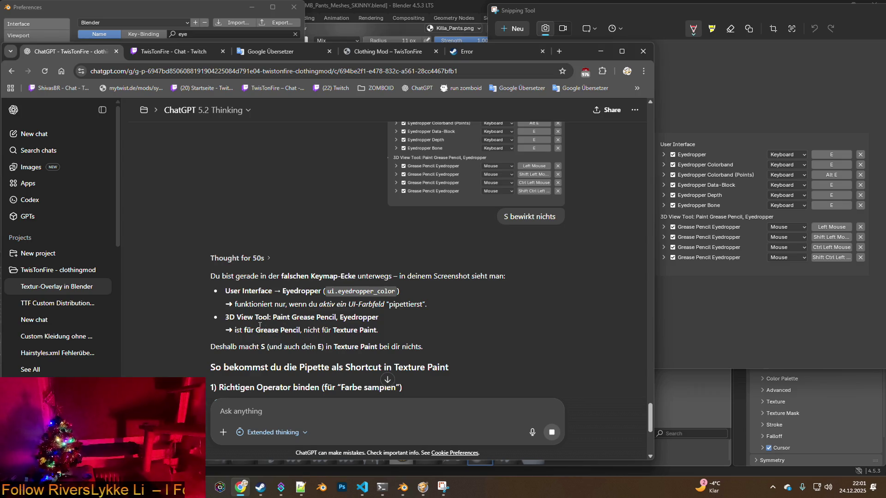
pyautogui.scroll(-1, 306, 332)
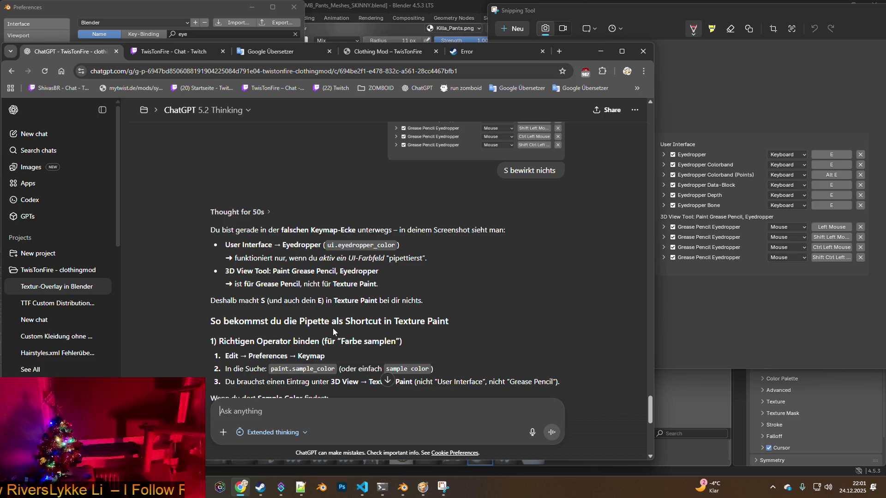
pyautogui.scroll(-1, 298, 317)
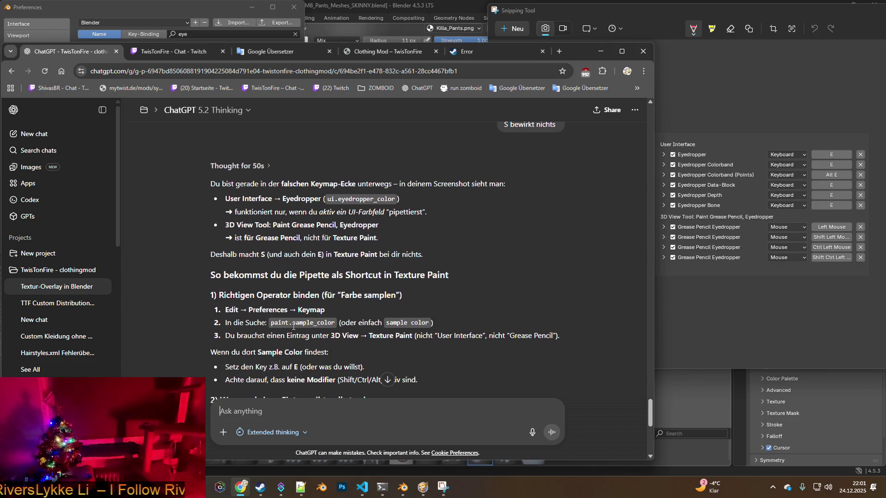
pyautogui.moveTo(272, 322); pyautogui.dragTo(334, 322)
pyautogui.hotkey('ctrl', 'c')
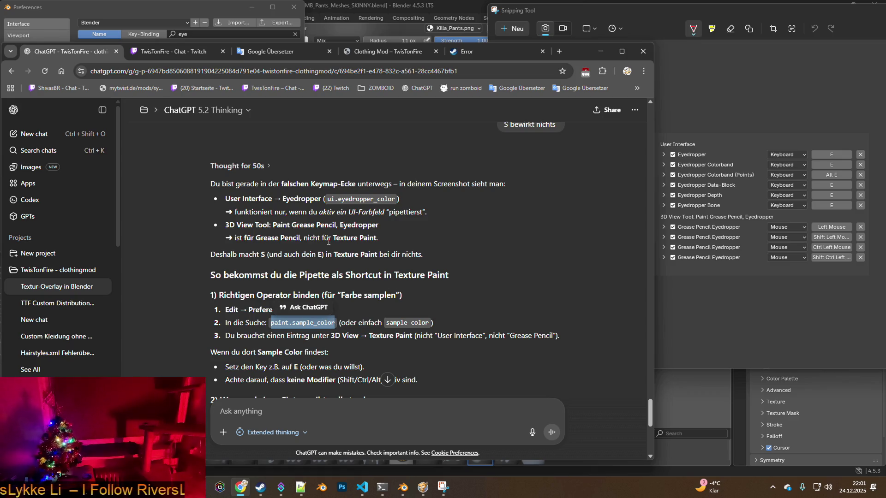
pyautogui.click(600, 51)
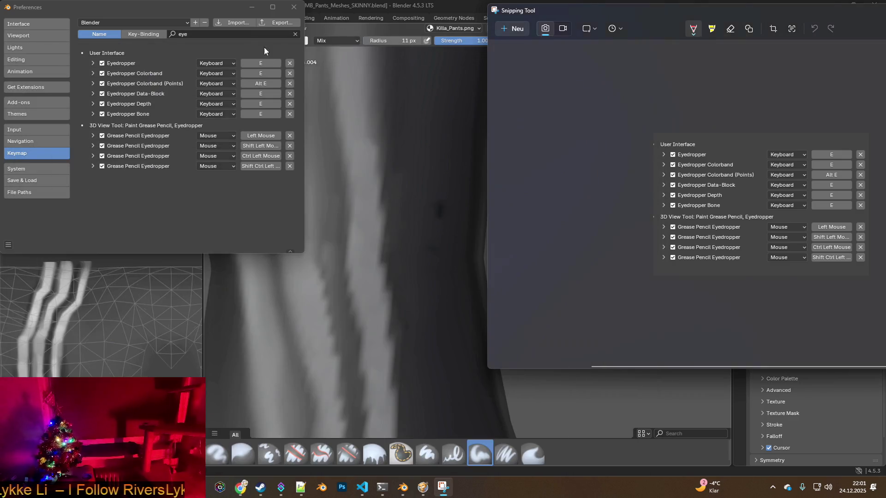
# - Search the keymap for paint.sample_color, dismiss the Snipping Tool, and close Preferences
pyautogui.click(231, 34)
pyautogui.hotkey('ctrl', 'v')
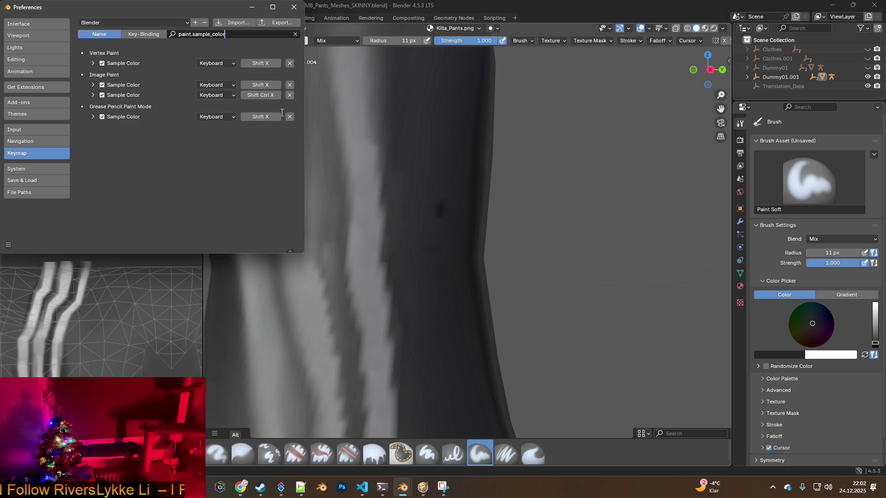
pyautogui.hotkey('alt', 'Tab')
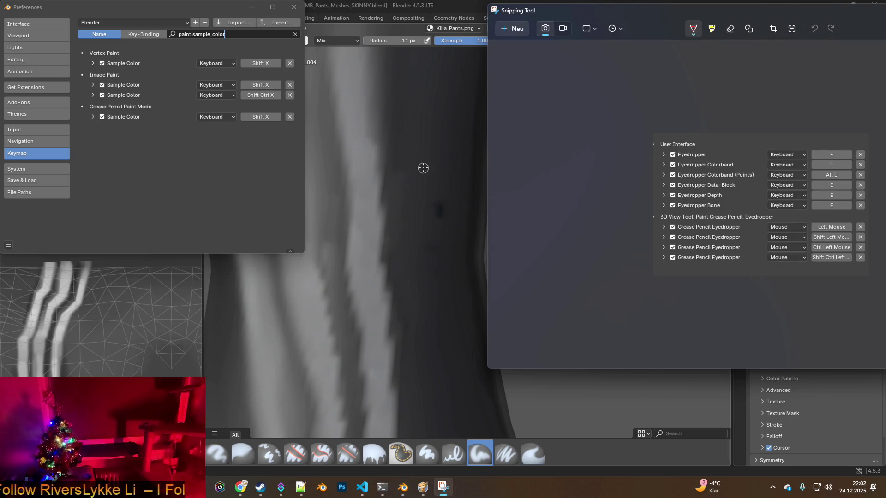
pyautogui.hotkey('alt', 'Tab')
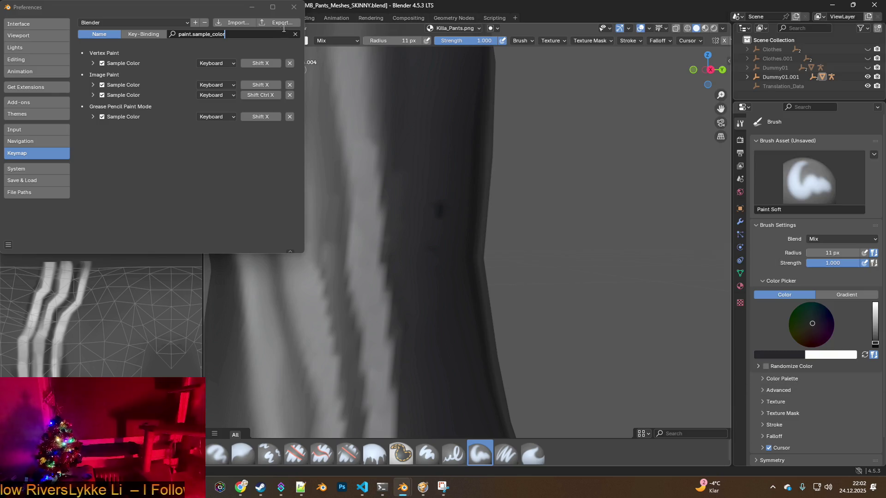
pyautogui.click(294, 7)
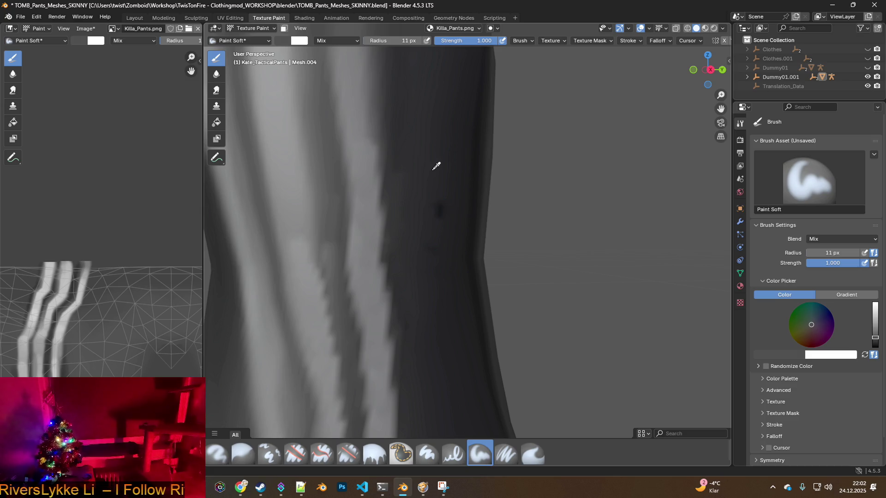
# - Zoom in on the pant leg's dark edge and sample its dark colour
pyautogui.click(436, 166)
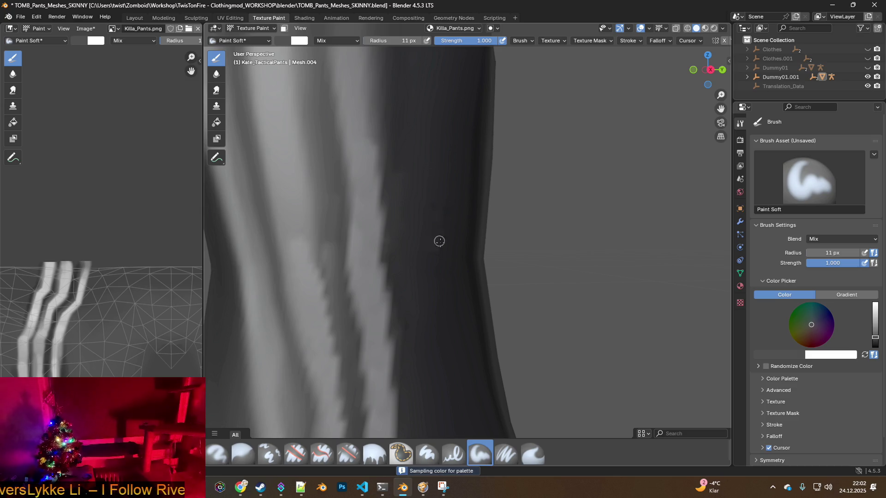
pyautogui.scroll(-10, 443, 208)
pyautogui.scroll(4, 494, 187)
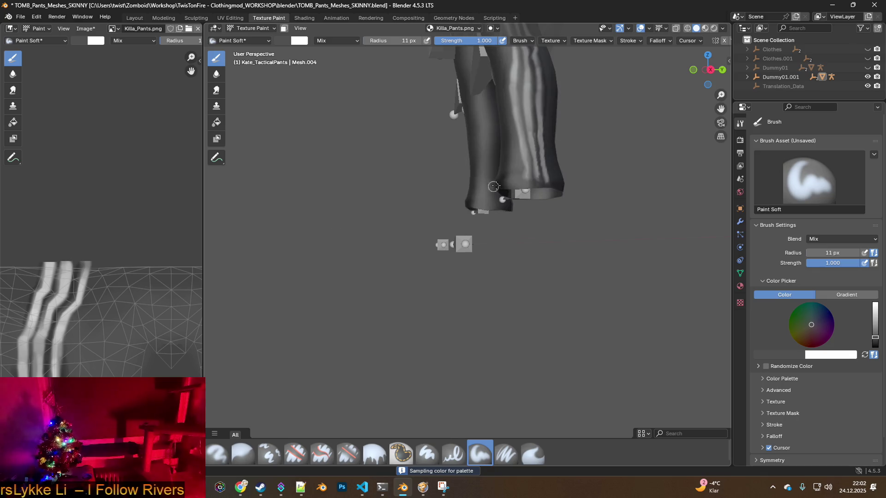
pyautogui.scroll(8, 512, 159)
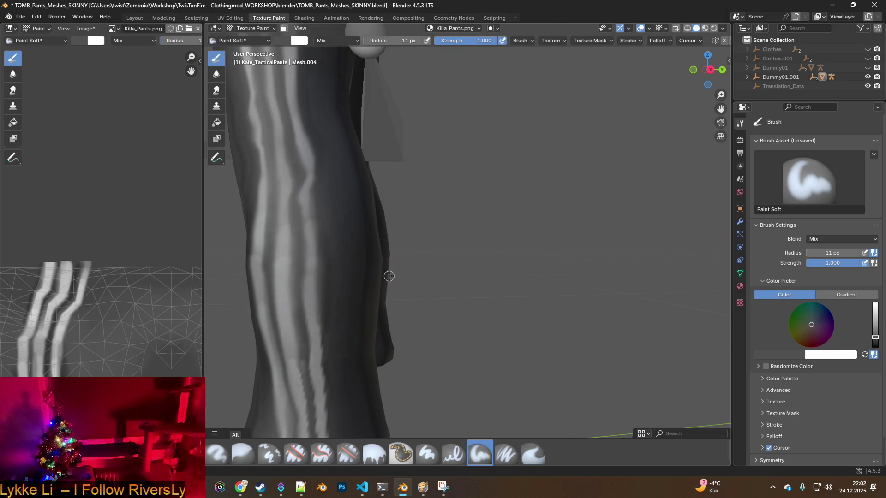
pyautogui.keyDown('shift'); pyautogui.moveTo(389, 276); pyautogui.dragTo(433, 188, button='middle'); pyautogui.keyUp('shift')
pyautogui.scroll(5, 412, 226)
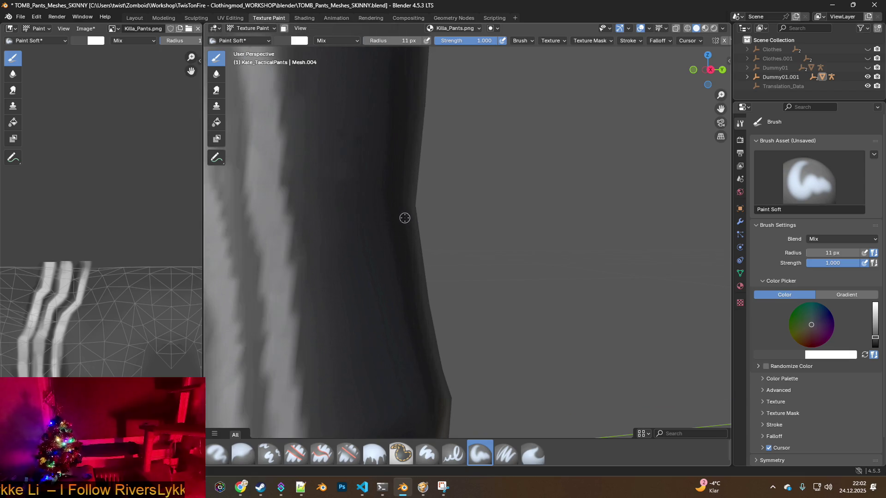
pyautogui.scroll(1, 390, 217)
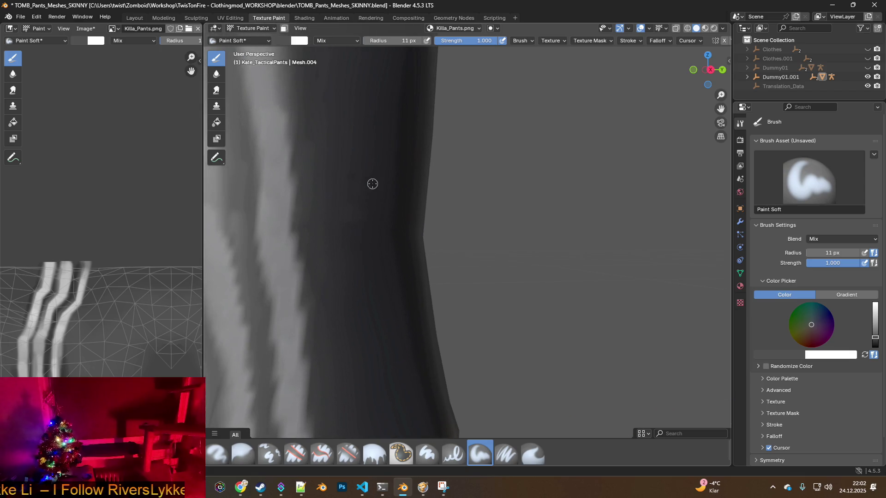
pyautogui.click(367, 147)
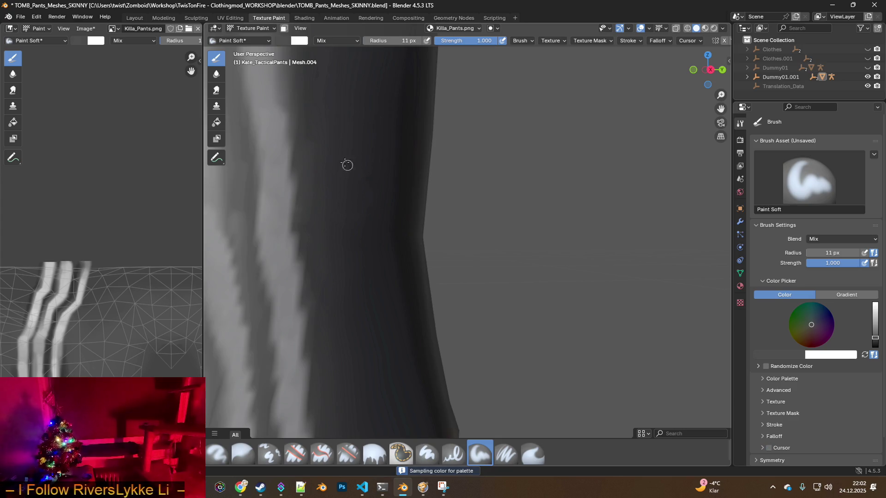
# - Sample dark grey from the leg's bottom edge with S and paint over the stripe's right edge
pyautogui.scroll(-3, 369, 193)
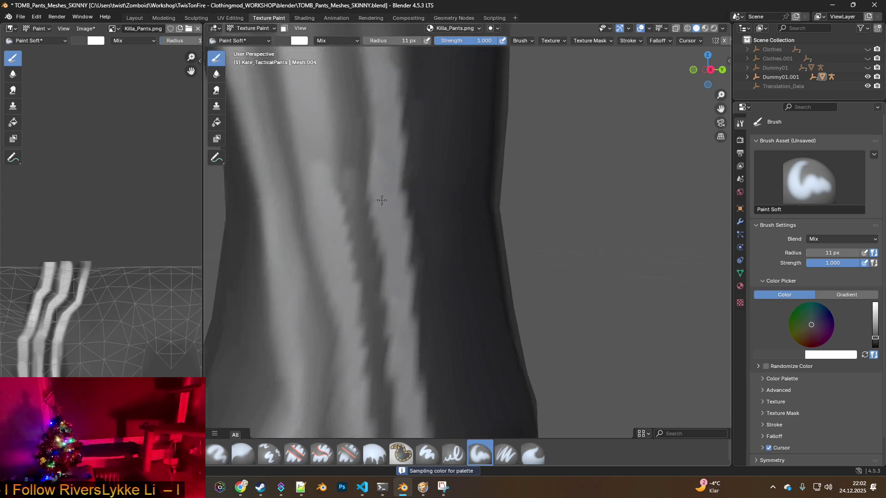
pyautogui.moveTo(399, 189)
pyautogui.keyDown('shift'); pyautogui.mouseDown(button='middle')
pyautogui.moveTo(407, 259)
pyautogui.moveTo(418, 269)
pyautogui.moveTo(426, 242)
pyautogui.mouseUp(button='middle'); pyautogui.keyUp('shift')
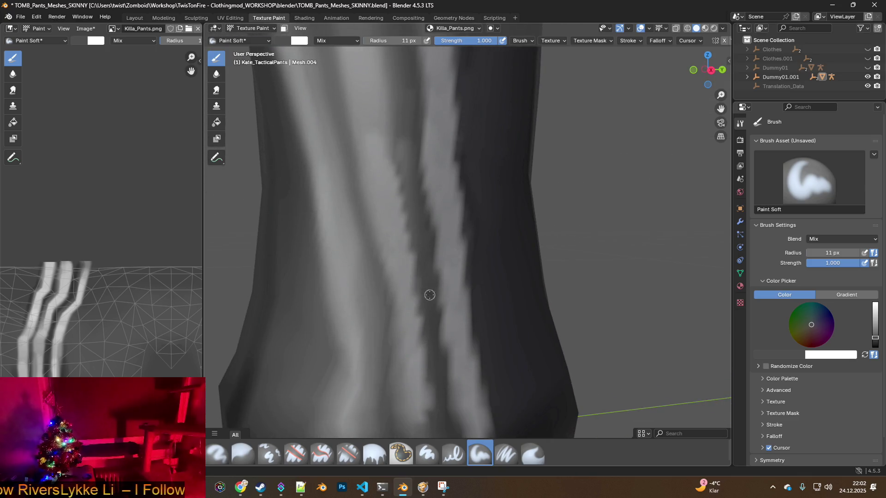
pyautogui.scroll(-1, 429, 292)
pyautogui.moveTo(368, 246)
pyautogui.mouseDown(button='middle')
pyautogui.moveTo(466, 260)
pyautogui.moveTo(461, 249)
pyautogui.mouseUp(button='middle')
pyautogui.scroll(-3, 466, 260)
pyautogui.scroll(-3, 461, 250)
pyautogui.scroll(3, 452, 254)
pyautogui.scroll(2, 444, 259)
pyautogui.scroll(5, 445, 259)
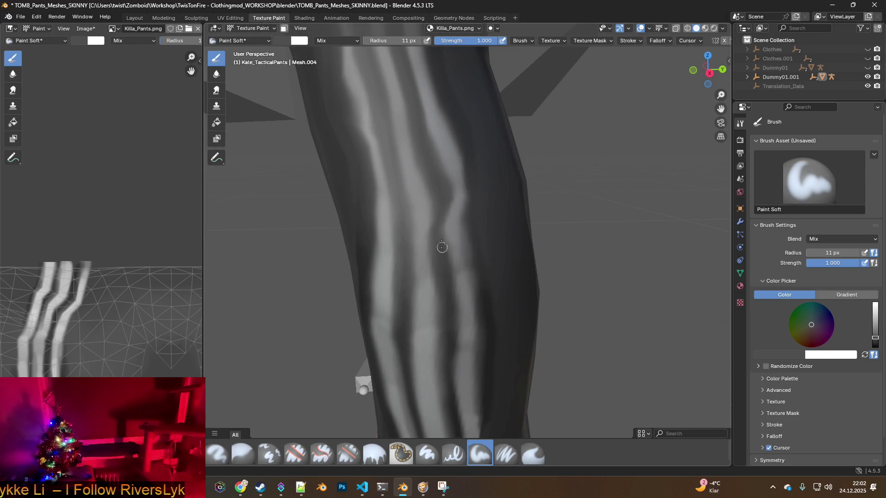
pyautogui.moveTo(463, 238)
pyautogui.mouseDown(button='middle')
pyautogui.moveTo(467, 137)
pyautogui.moveTo(455, 249)
pyautogui.mouseUp(button='middle')
pyautogui.press('s')
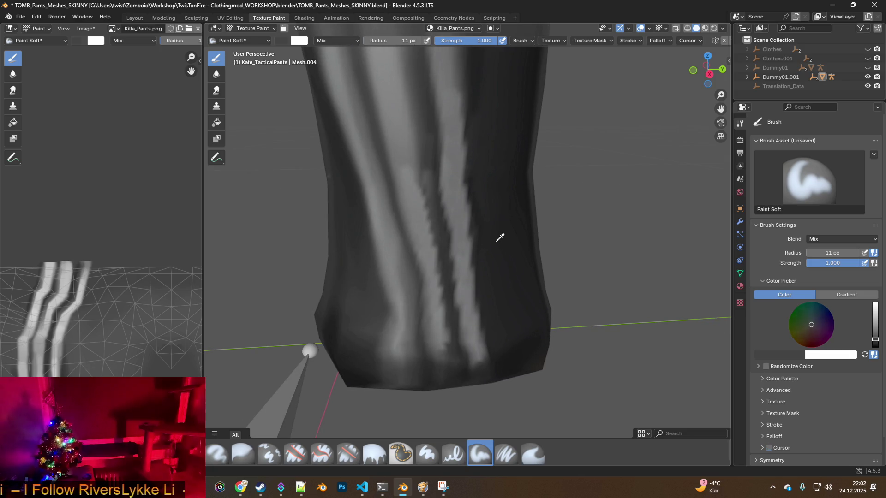
pyautogui.click(500, 237)
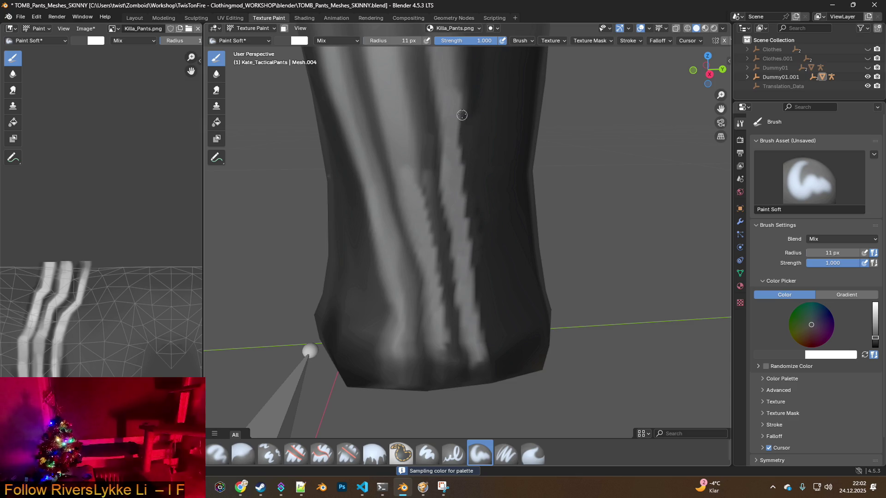
pyautogui.scroll(3, 461, 135)
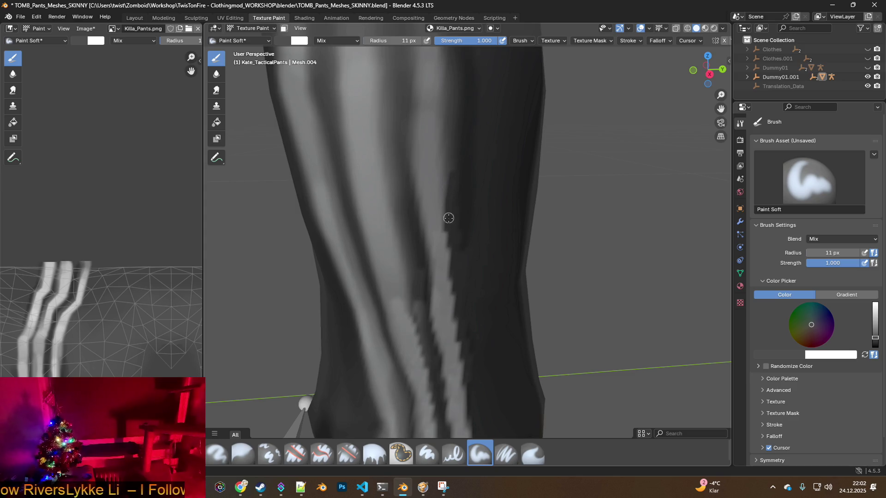
pyautogui.moveTo(447, 165)
pyautogui.mouseDown()
pyautogui.moveTo(439, 192)
pyautogui.moveTo(450, 81)
pyautogui.mouseUp()
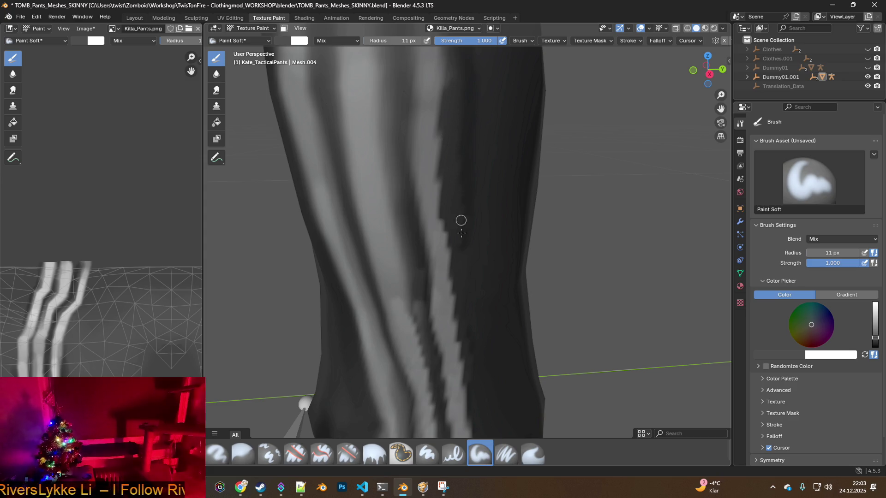
pyautogui.moveTo(465, 295); pyautogui.dragTo(463, 266, button='middle')
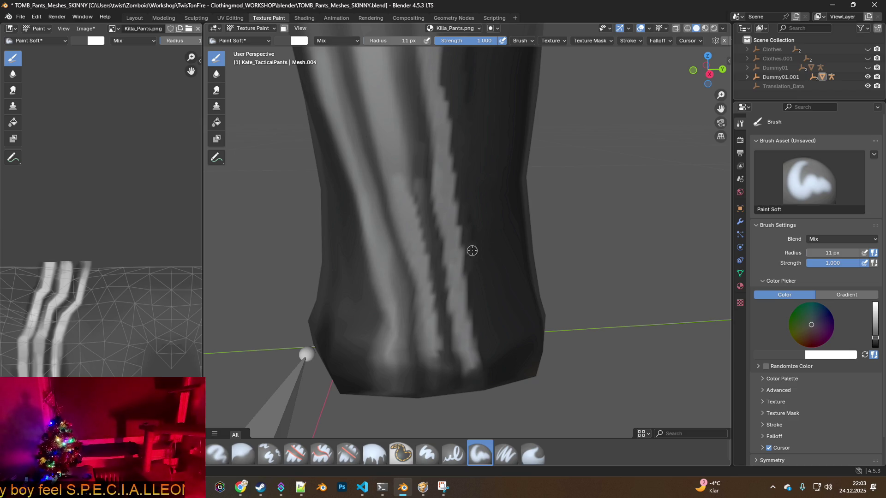
pyautogui.moveTo(428, 231); pyautogui.dragTo(431, 258, button='middle')
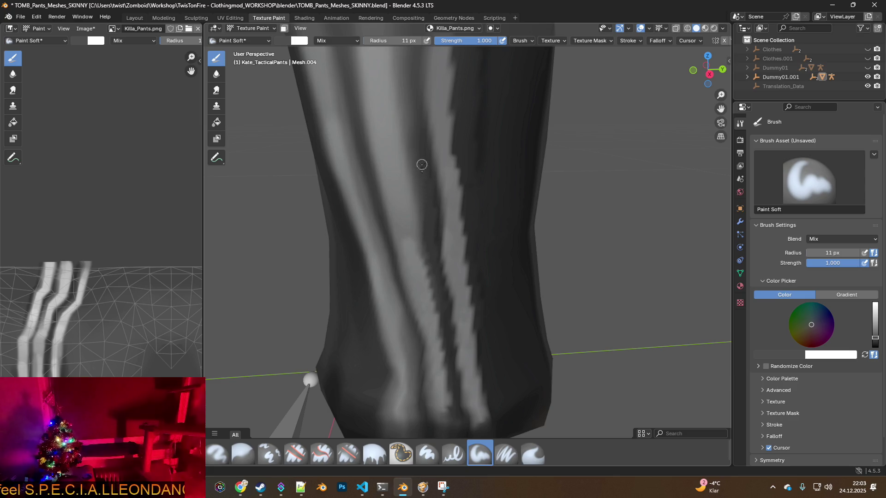
pyautogui.moveTo(425, 182)
pyautogui.mouseDown(button='middle')
pyautogui.moveTo(428, 195)
pyautogui.moveTo(418, 187)
pyautogui.mouseUp(button='middle')
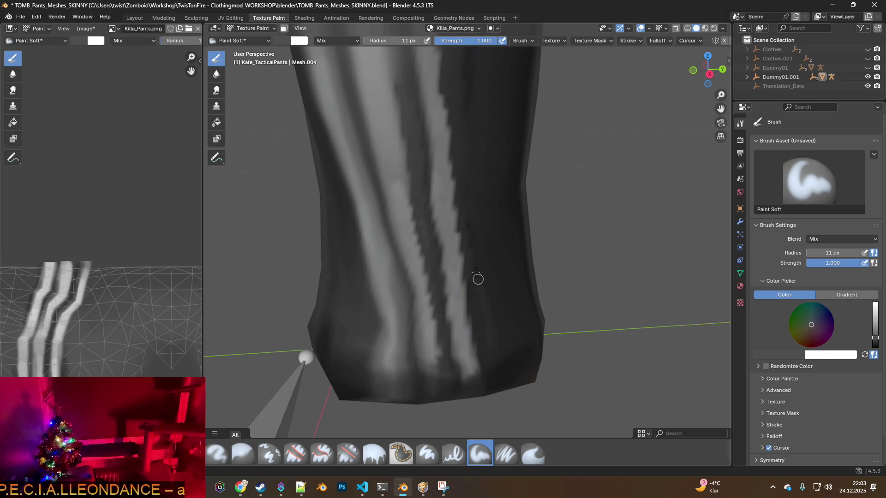
pyautogui.keyDown('ctrl'); pyautogui.moveTo(467, 174); pyautogui.dragTo(475, 264, button='middle'); pyautogui.keyUp('ctrl')
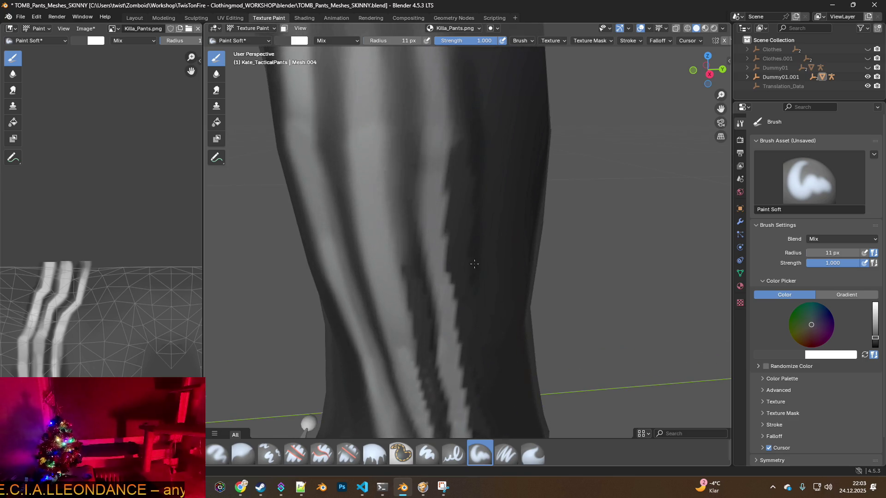
pyautogui.keyDown('ctrl'); pyautogui.moveTo(463, 299); pyautogui.dragTo(456, 237, button='middle'); pyautogui.keyUp('ctrl')
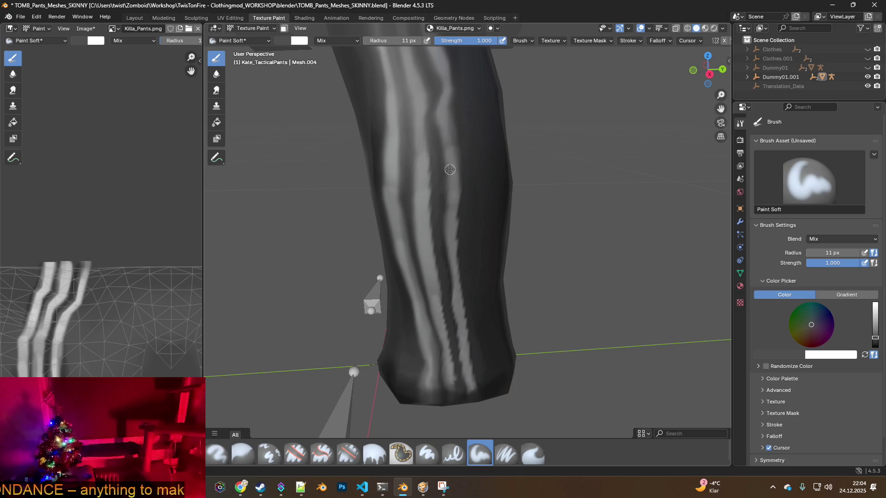
pyautogui.moveTo(450, 170); pyautogui.dragTo(447, 228, button='middle')
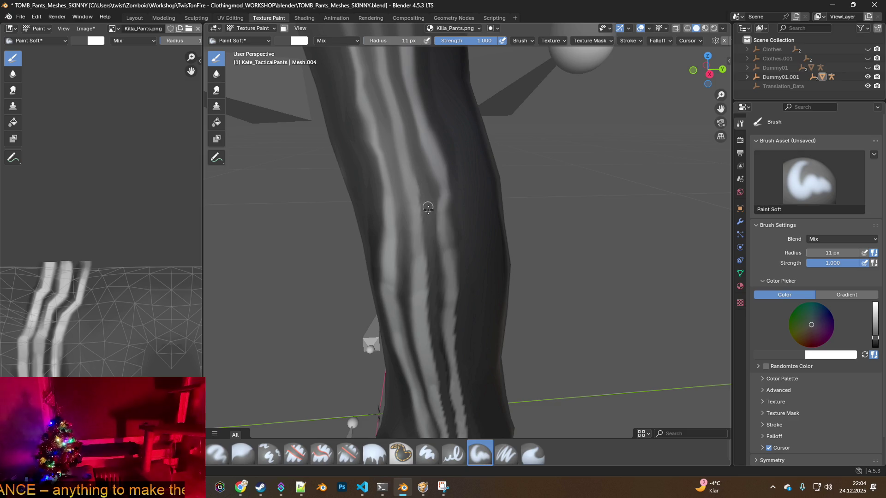
pyautogui.moveTo(452, 237); pyautogui.dragTo(451, 239, button='middle')
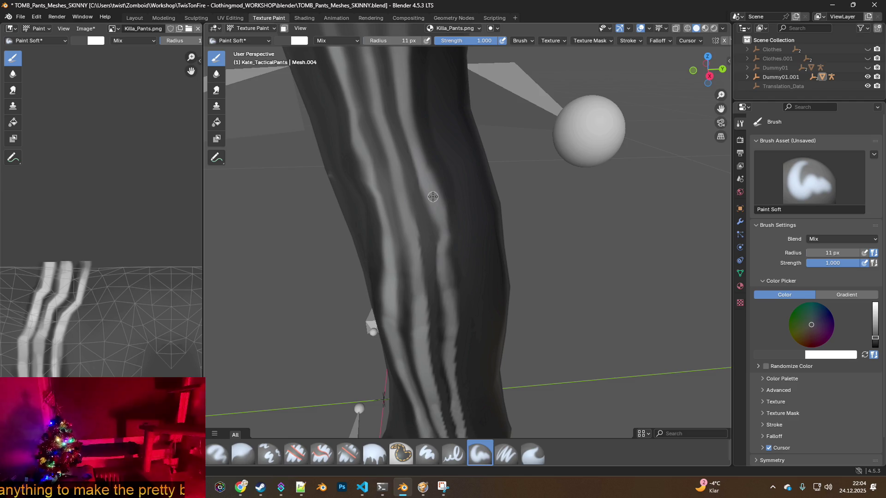
# - Sample grey and touch up the left, middle and right stripes down to the hem
pyautogui.press('s')
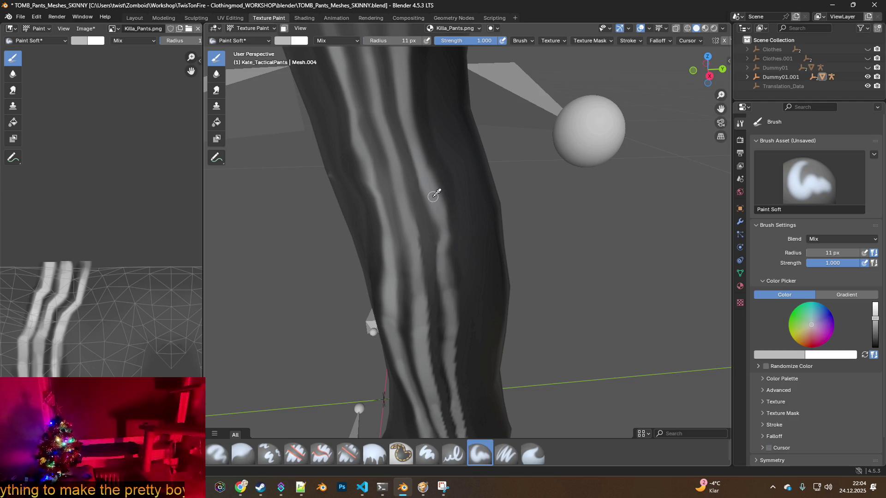
pyautogui.press('ctrl')
pyautogui.moveTo(438, 214)
pyautogui.mouseDown()
pyautogui.moveTo(450, 360)
pyautogui.moveTo(441, 238)
pyautogui.mouseUp()
pyautogui.moveTo(432, 254)
pyautogui.keyDown('shift'); pyautogui.mouseDown(button='middle')
pyautogui.moveTo(475, 287)
pyautogui.moveTo(477, 223)
pyautogui.mouseUp(button='middle'); pyautogui.keyUp('shift')
pyautogui.moveTo(498, 311); pyautogui.dragTo(490, 187)
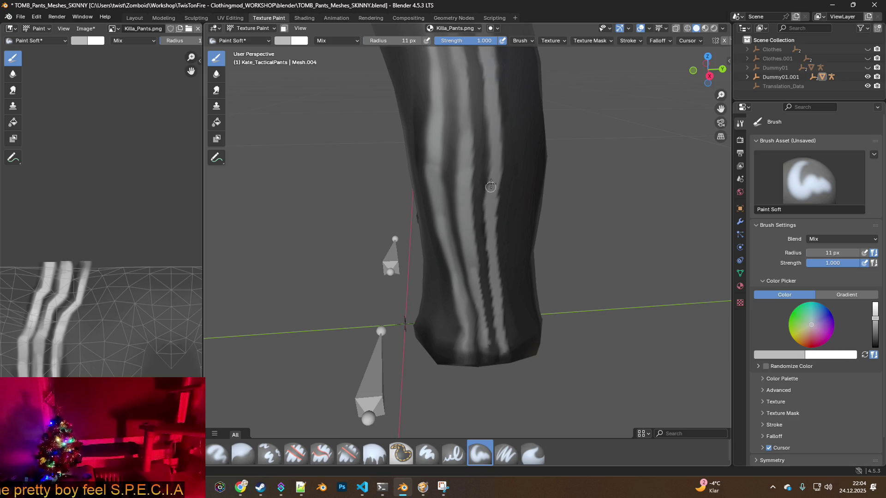
pyautogui.moveTo(480, 303)
pyautogui.mouseDown()
pyautogui.moveTo(488, 348)
pyautogui.moveTo(477, 286)
pyautogui.moveTo(483, 291)
pyautogui.mouseUp()
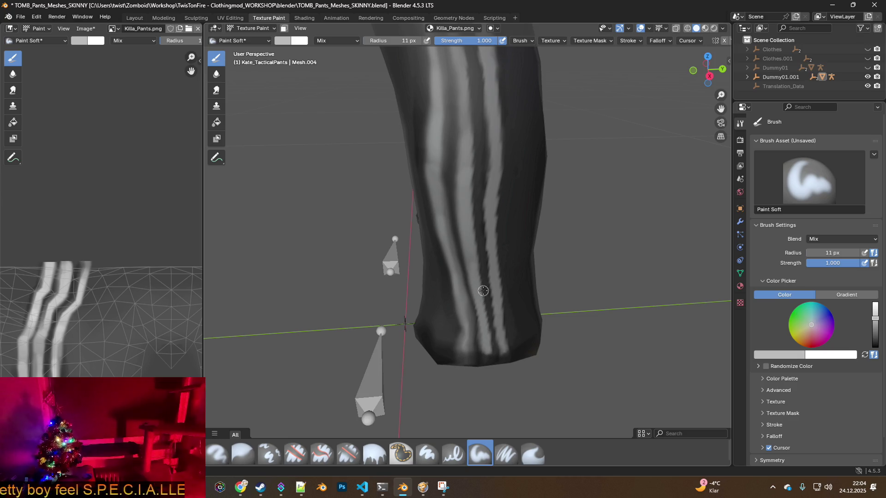
pyautogui.moveTo(483, 291); pyautogui.dragTo(496, 287, button='middle')
pyautogui.moveTo(474, 261)
pyautogui.mouseDown()
pyautogui.moveTo(481, 333)
pyautogui.moveTo(480, 293)
pyautogui.moveTo(480, 319)
pyautogui.mouseUp()
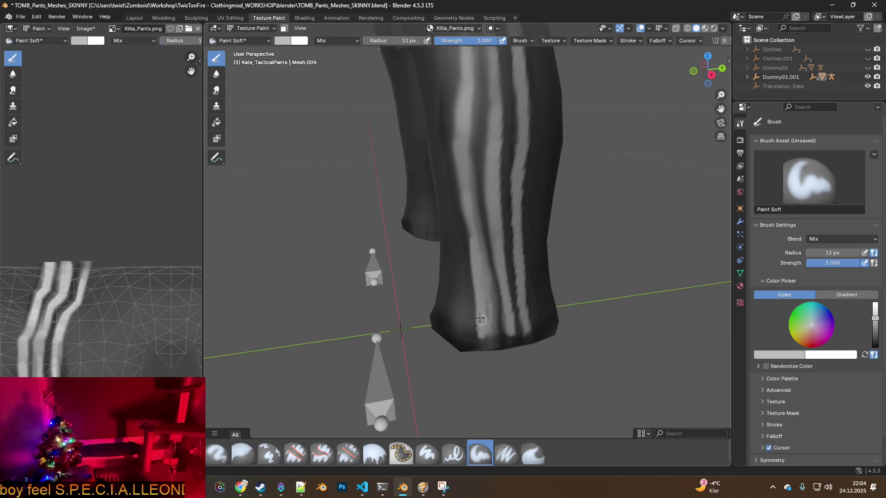
# - Sample a dark colour and orbit around the pants leg to inspect the painted stripes
pyautogui.press('s')
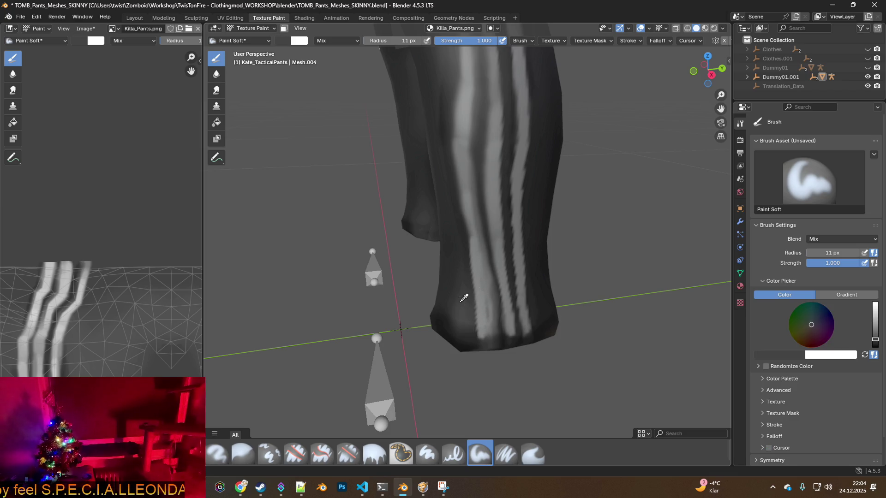
pyautogui.moveTo(499, 311); pyautogui.dragTo(482, 308, button='middle')
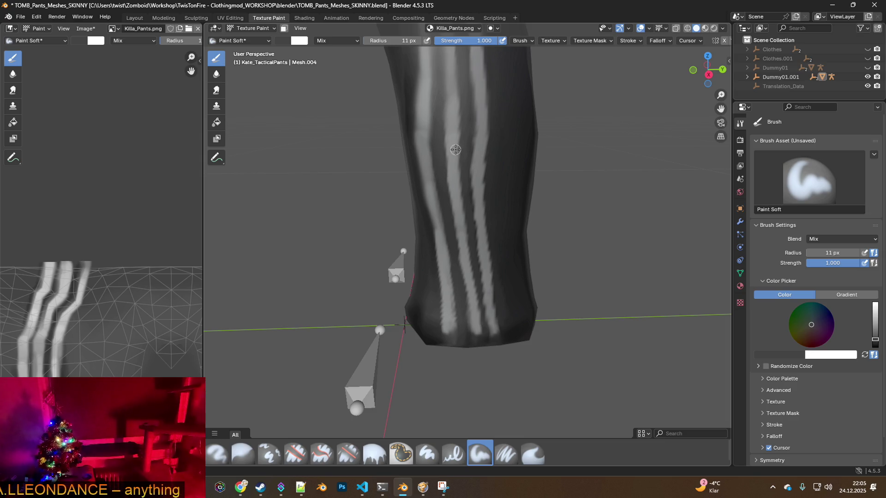
pyautogui.moveTo(455, 145); pyautogui.dragTo(458, 169, button='middle')
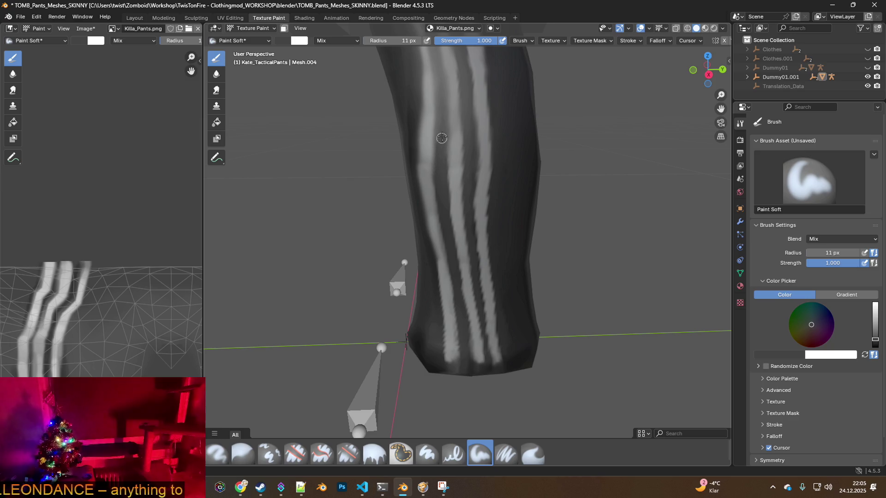
pyautogui.moveTo(443, 134); pyautogui.dragTo(439, 256, button='middle')
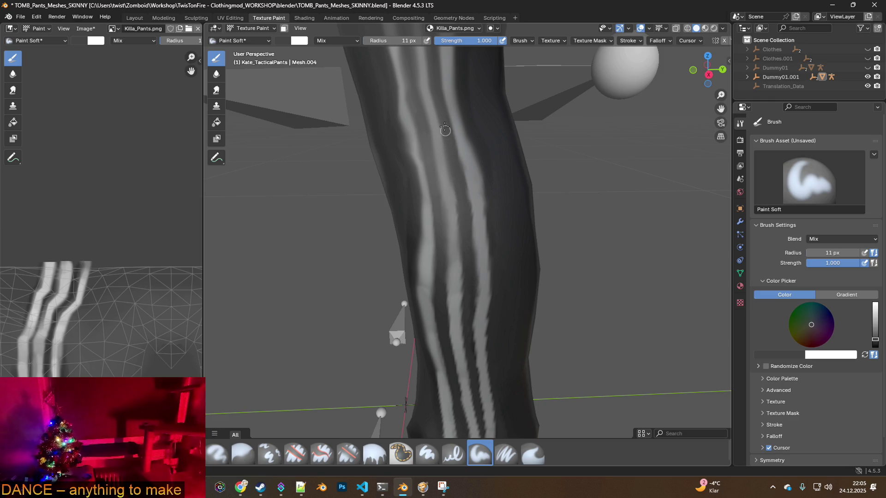
pyautogui.moveTo(467, 260)
pyautogui.mouseDown(button='middle')
pyautogui.moveTo(483, 269)
pyautogui.moveTo(470, 211)
pyautogui.moveTo(461, 249)
pyautogui.mouseUp(button='middle')
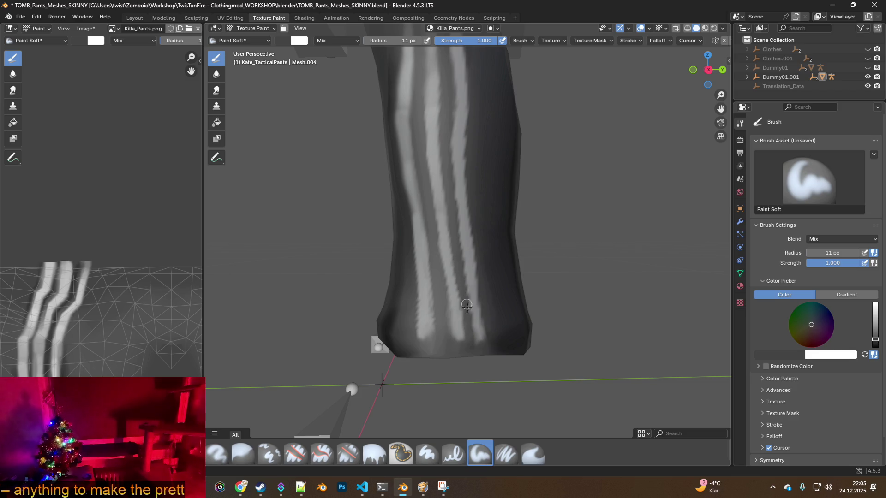
pyautogui.moveTo(447, 163); pyautogui.dragTo(449, 274, button='middle')
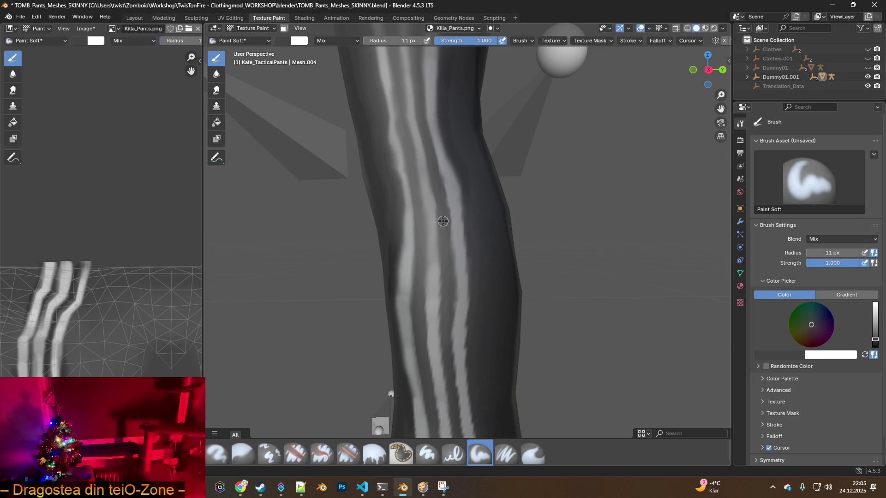
pyautogui.moveTo(429, 238); pyautogui.dragTo(444, 238, button='middle')
pyautogui.scroll(-5, 481, 265)
pyautogui.moveTo(483, 263)
pyautogui.mouseDown(button='middle')
pyautogui.moveTo(495, 274)
pyautogui.moveTo(476, 271)
pyautogui.moveTo(483, 235)
pyautogui.mouseUp(button='middle')
pyautogui.scroll(3, 477, 266)
pyautogui.scroll(2, 465, 227)
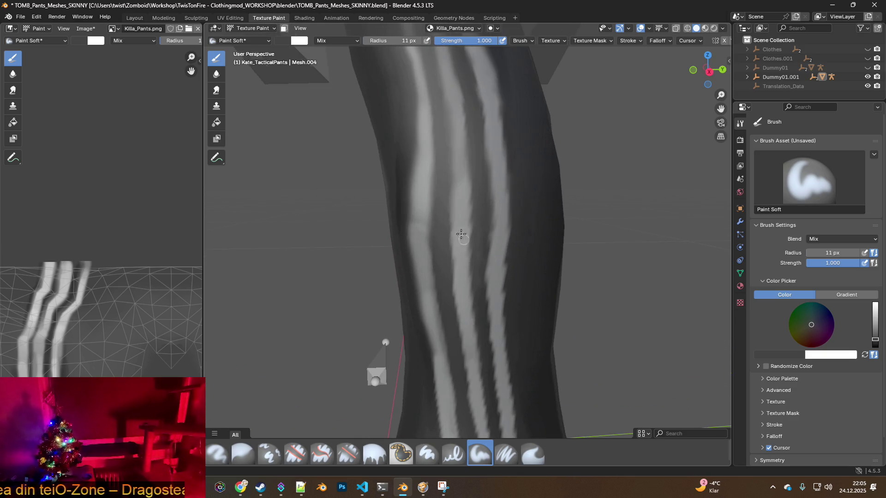
# - Brighten the stripe edges with sampled light grey, then set the brush radius to 15 px
pyautogui.press('s')
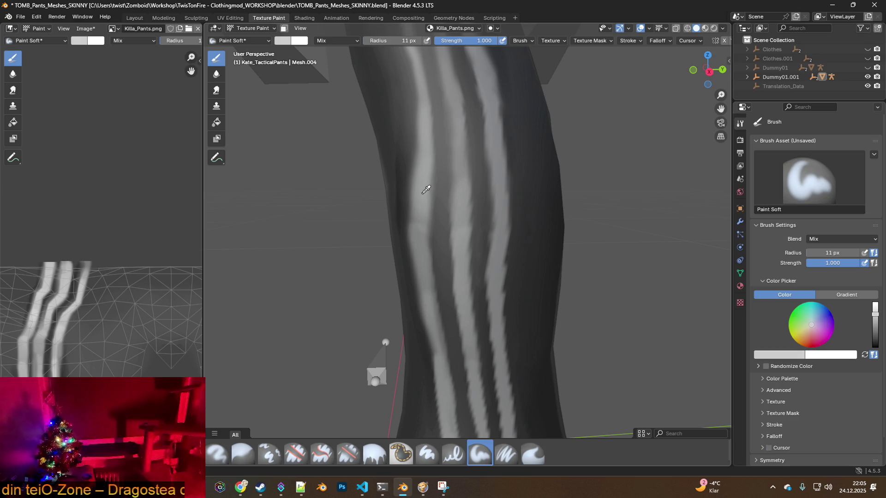
pyautogui.moveTo(427, 194); pyautogui.dragTo(442, 252, button='middle')
pyautogui.moveTo(439, 277); pyautogui.dragTo(420, 164)
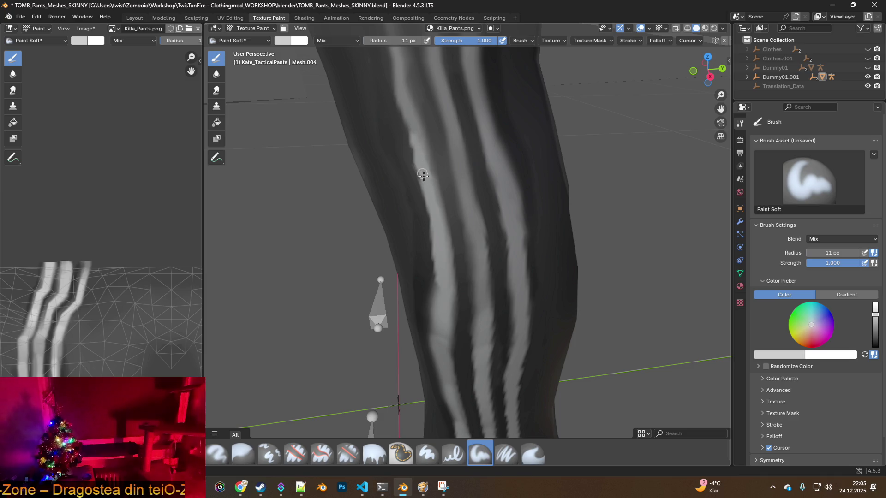
pyautogui.moveTo(430, 172); pyautogui.dragTo(410, 92)
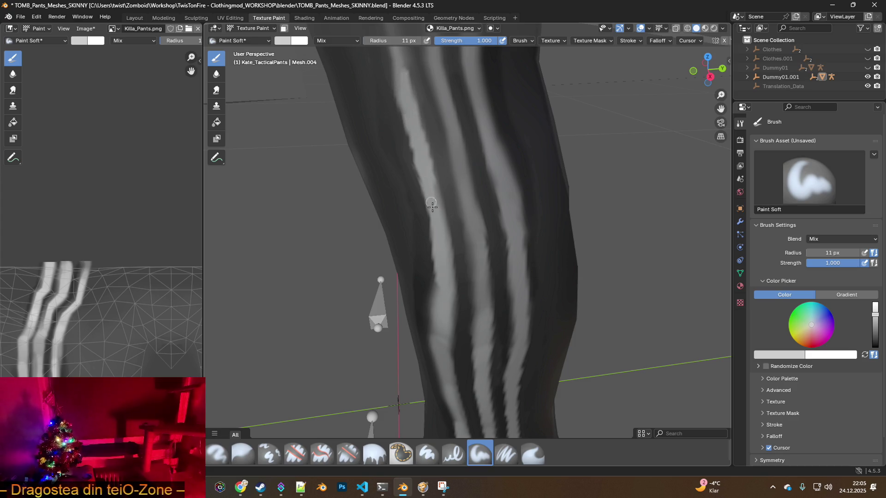
pyautogui.moveTo(413, 151); pyautogui.dragTo(427, 224, button='middle')
pyautogui.moveTo(427, 223)
pyautogui.mouseDown()
pyautogui.moveTo(409, 115)
pyautogui.moveTo(431, 188)
pyautogui.moveTo(402, 113)
pyautogui.mouseUp()
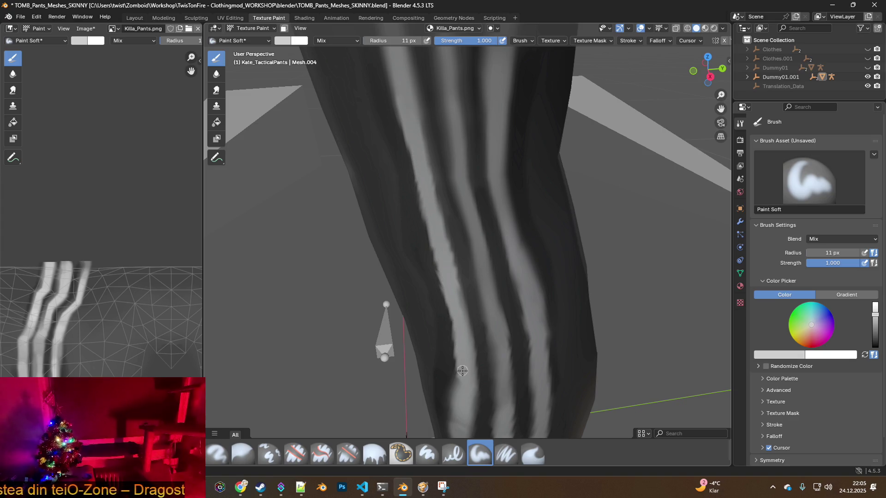
pyautogui.moveTo(452, 236); pyautogui.dragTo(446, 262, button='middle')
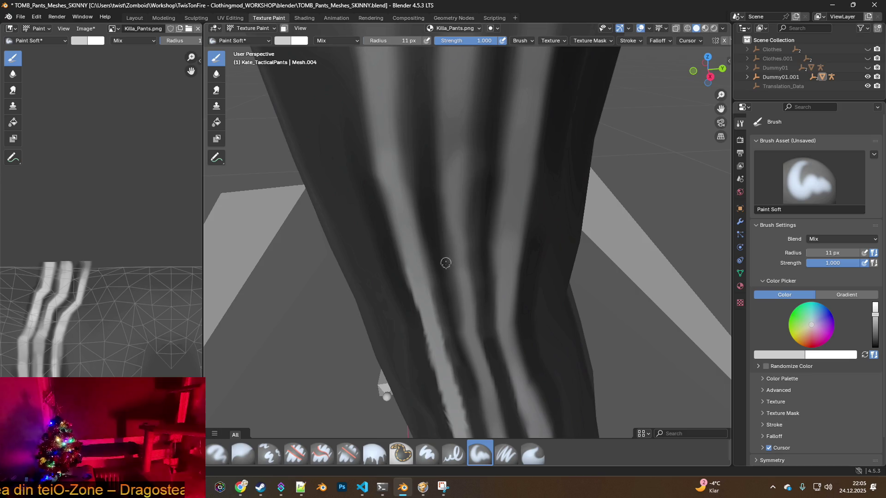
pyautogui.moveTo(466, 306); pyautogui.dragTo(450, 166)
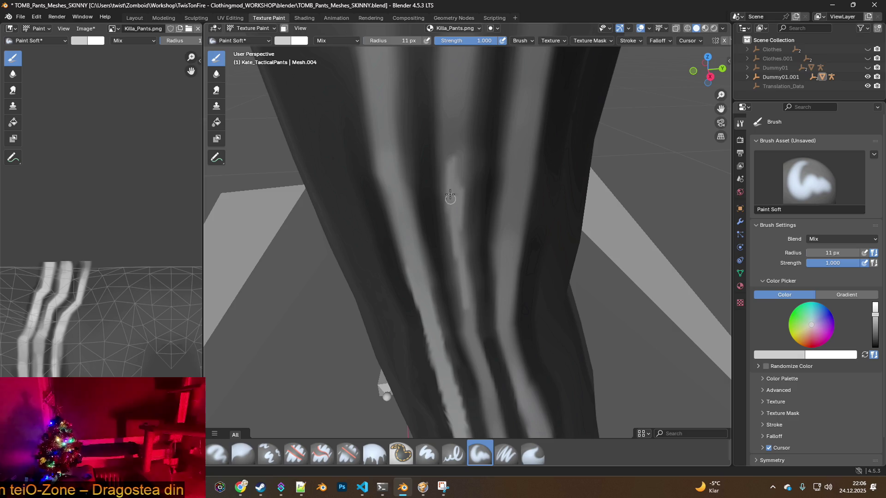
pyautogui.moveTo(388, 41); pyautogui.dragTo(398, 41)
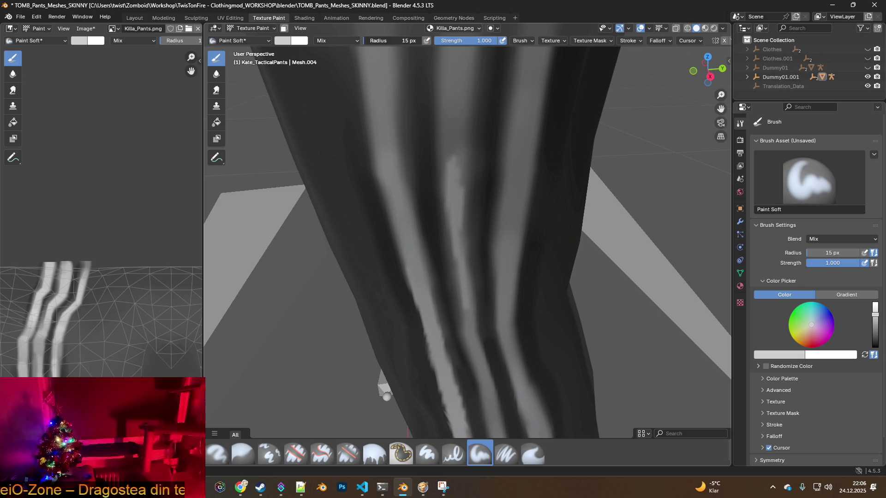
# - Lower brush strength to 0.496, shrink the radius from 57 px, and lighten the middle stripe
pyautogui.moveTo(487, 45); pyautogui.dragTo(467, 46)
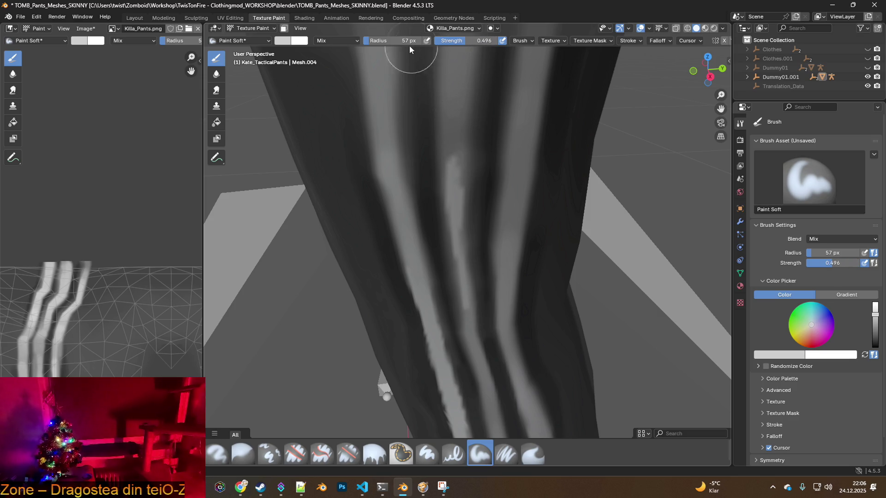
pyautogui.moveTo(409, 41); pyautogui.dragTo(370, 40)
pyautogui.moveTo(453, 182)
pyautogui.mouseDown()
pyautogui.moveTo(455, 149)
pyautogui.moveTo(453, 222)
pyautogui.moveTo(467, 324)
pyautogui.mouseUp()
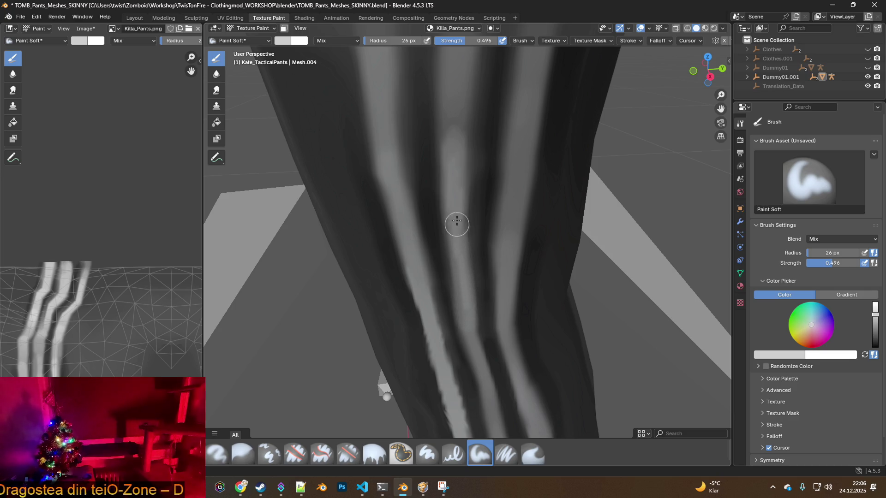
pyautogui.moveTo(480, 221)
pyautogui.mouseDown(button='middle')
pyautogui.moveTo(483, 194)
pyautogui.moveTo(461, 157)
pyautogui.mouseUp(button='middle')
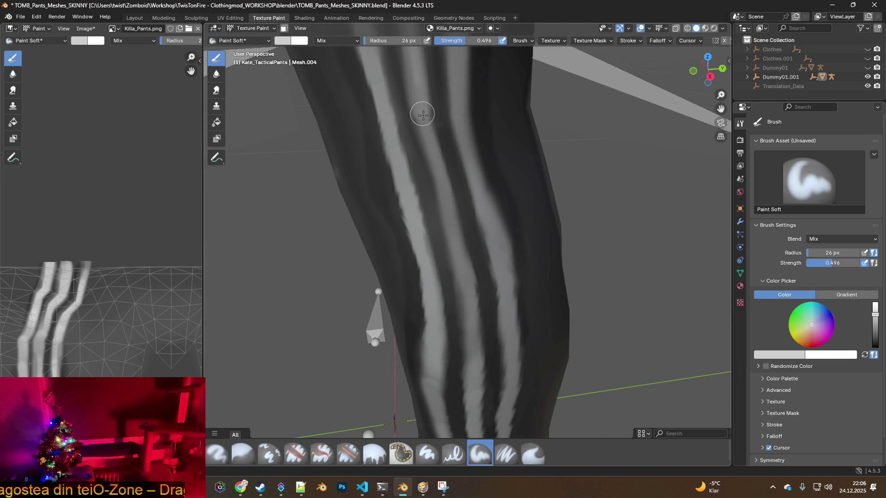
pyautogui.moveTo(438, 164); pyautogui.dragTo(455, 249)
# - Restore strength to 1.000 and paint several light streaks down the middle stripe to the hem
pyautogui.moveTo(466, 41); pyautogui.dragTo(504, 41)
pyautogui.moveTo(449, 206)
pyautogui.mouseDown()
pyautogui.moveTo(443, 200)
pyautogui.moveTo(471, 309)
pyautogui.mouseUp()
pyautogui.keyDown('shift'); pyautogui.moveTo(471, 309); pyautogui.dragTo(461, 199, button='middle'); pyautogui.keyUp('shift')
pyautogui.moveTo(445, 109); pyautogui.dragTo(465, 310)
pyautogui.keyDown('shift'); pyautogui.moveTo(464, 309); pyautogui.dragTo(471, 262, button='middle'); pyautogui.keyUp('shift')
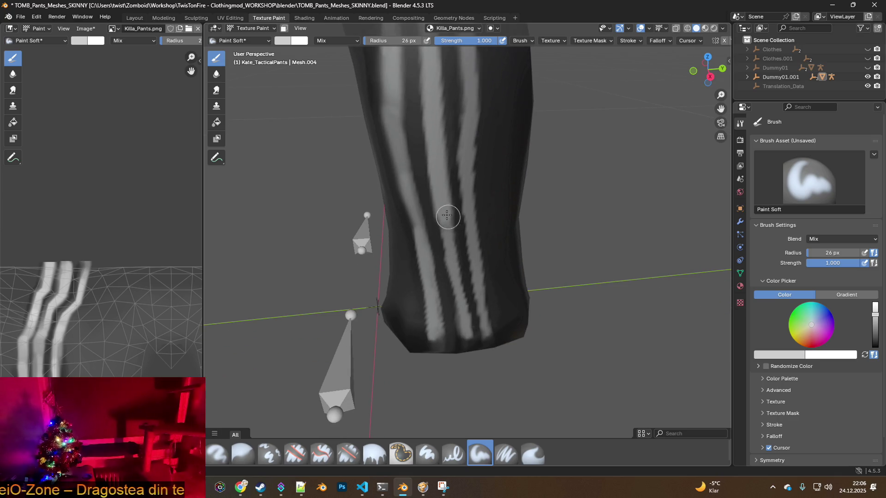
pyautogui.moveTo(443, 212); pyautogui.dragTo(461, 326)
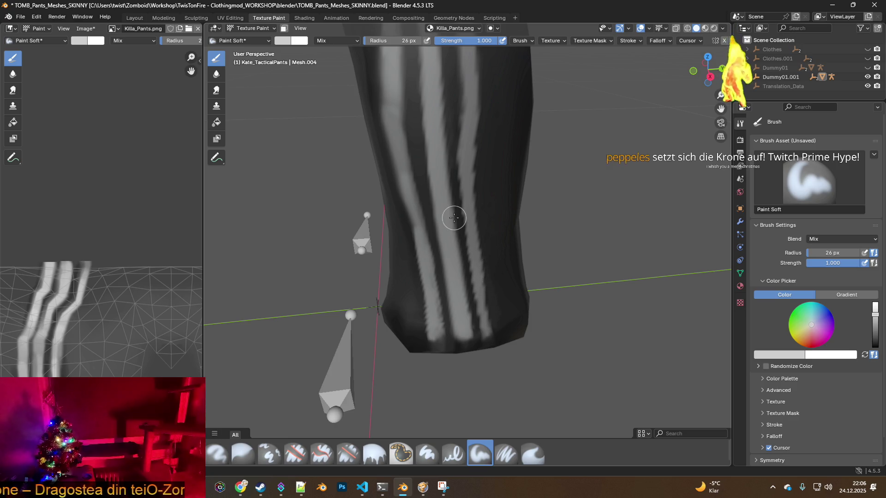
# - Undo the last stray stroke on the middle stripe with Edit > Undo
pyautogui.click(37, 16)
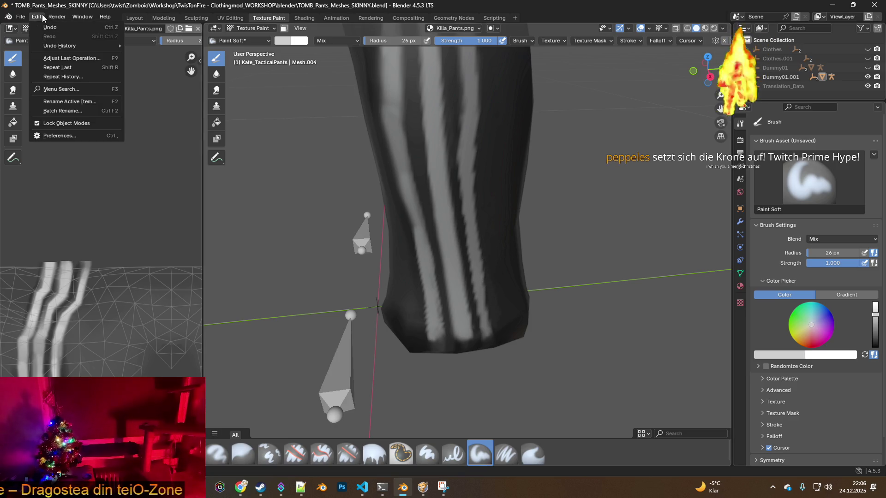
pyautogui.click(47, 27)
pyautogui.click(47, 28)
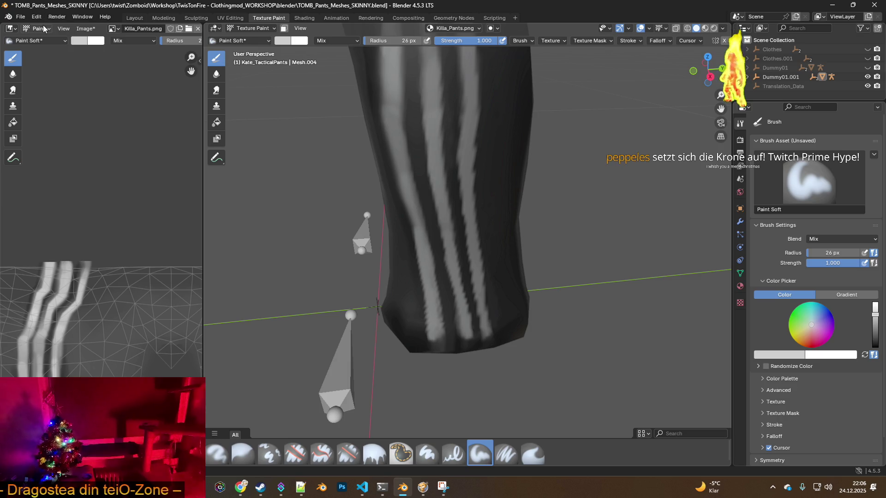
pyautogui.scroll(2, 323, 97)
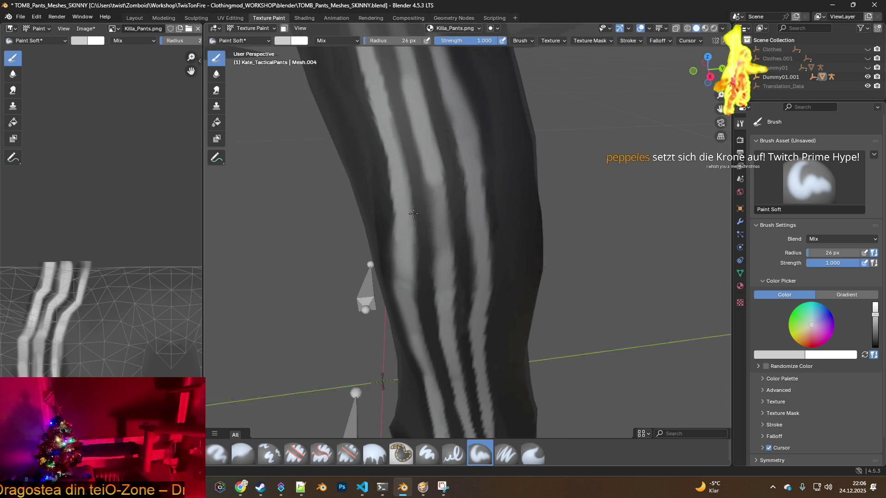
# - Undo another stroke, sample a colour with S, and paint a light stroke down the leg
pyautogui.click(37, 16)
pyautogui.click(47, 28)
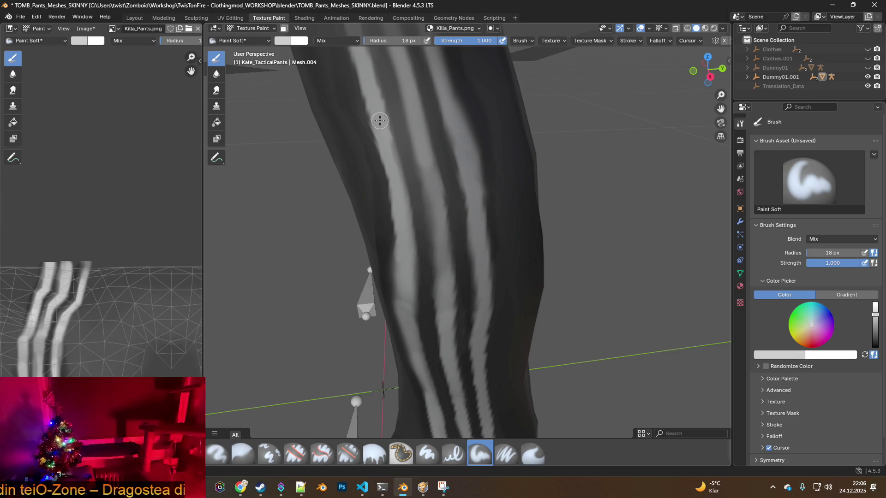
pyautogui.press('s')
pyautogui.moveTo(423, 147); pyautogui.dragTo(444, 285)
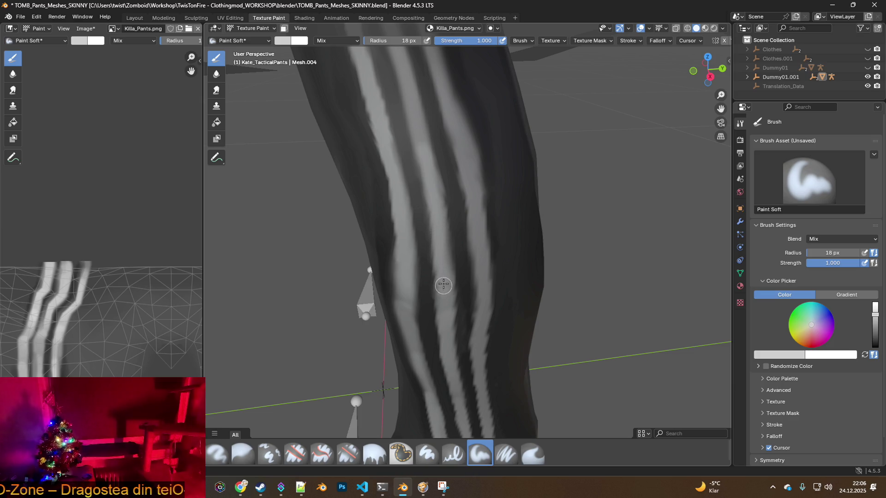
# - Paint bright white stripes upward along the pants leg, orbiting between strokes
pyautogui.moveTo(422, 137); pyautogui.dragTo(425, 134, button='middle')
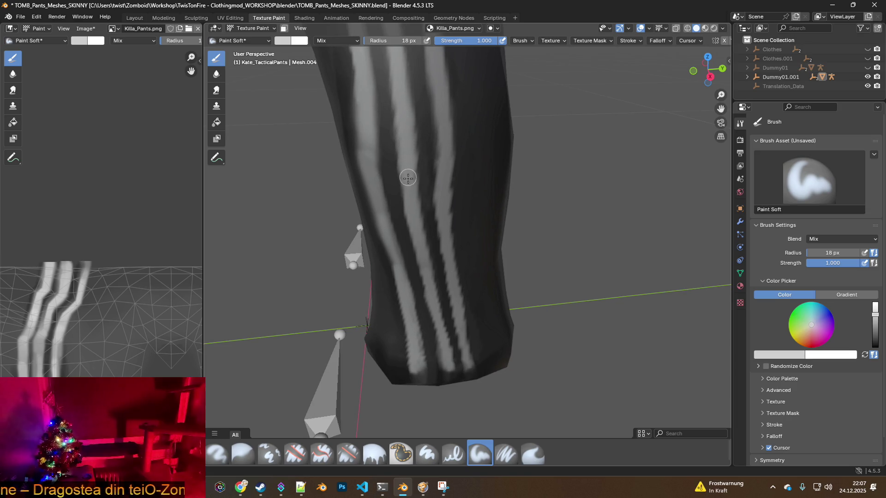
pyautogui.moveTo(419, 254); pyautogui.dragTo(423, 231, button='middle')
pyautogui.moveTo(419, 228)
pyautogui.mouseDown()
pyautogui.moveTo(444, 341)
pyautogui.moveTo(462, 307)
pyautogui.moveTo(444, 174)
pyautogui.mouseUp()
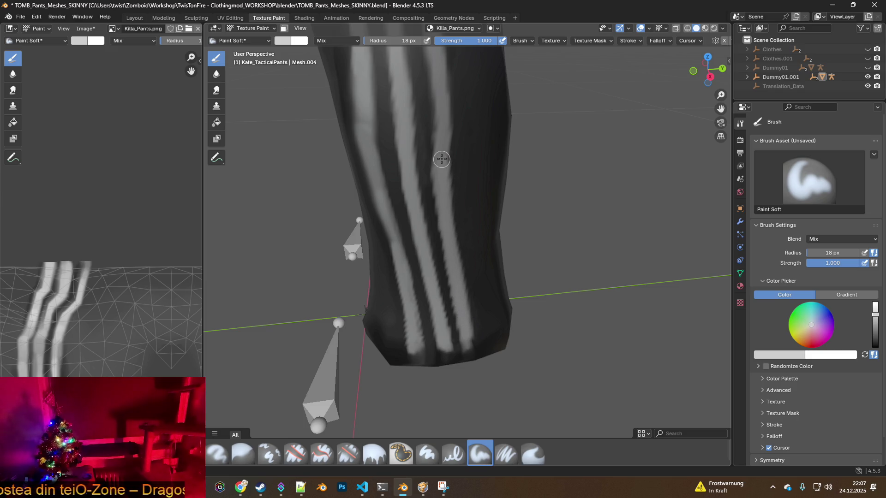
pyautogui.moveTo(444, 170); pyautogui.dragTo(439, 272, button='middle')
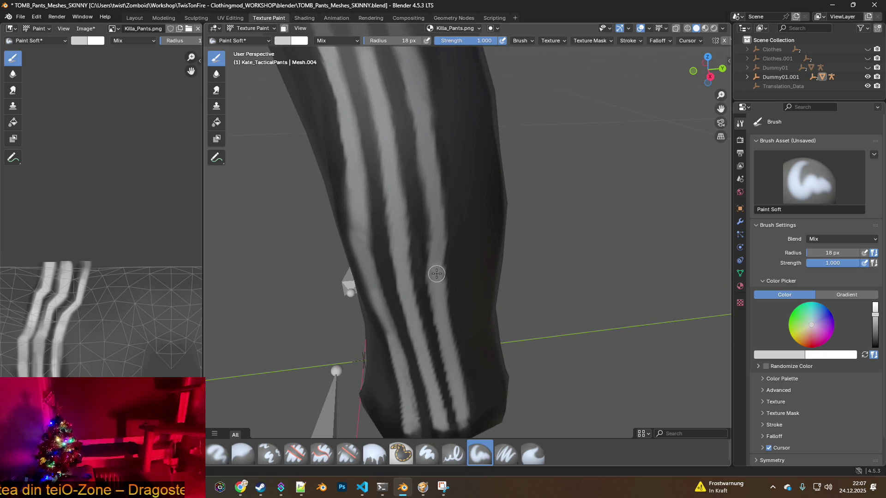
pyautogui.moveTo(433, 260); pyautogui.dragTo(413, 106)
pyautogui.moveTo(413, 106); pyautogui.dragTo(421, 233, button='middle')
pyautogui.moveTo(421, 234); pyautogui.dragTo(390, 137)
pyautogui.moveTo(391, 137); pyautogui.dragTo(415, 223, button='middle')
pyautogui.moveTo(416, 224); pyautogui.dragTo(384, 126)
pyautogui.moveTo(384, 126)
pyautogui.mouseDown(button='middle')
pyautogui.moveTo(400, 206)
pyautogui.moveTo(391, 254)
pyautogui.mouseUp(button='middle')
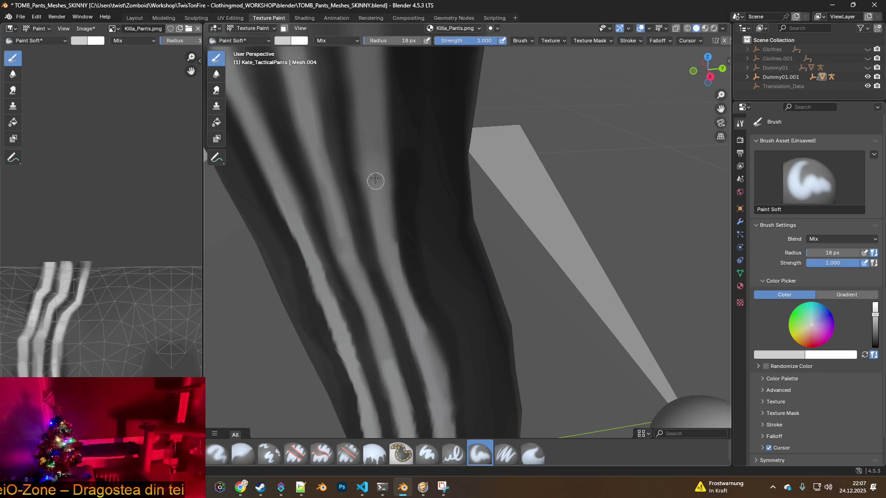
pyautogui.moveTo(395, 189)
pyautogui.mouseDown(button='middle')
pyautogui.moveTo(397, 179)
pyautogui.moveTo(406, 189)
pyautogui.moveTo(435, 194)
pyautogui.moveTo(435, 185)
pyautogui.mouseUp(button='middle')
# - Sample near-black with S, darken a light stripe's edge, and reframe the view
pyautogui.press('s')
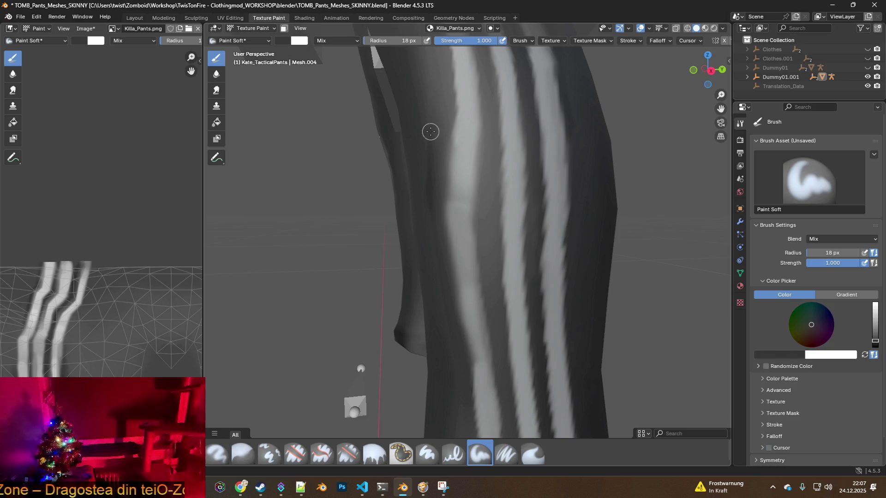
pyautogui.click(434, 125)
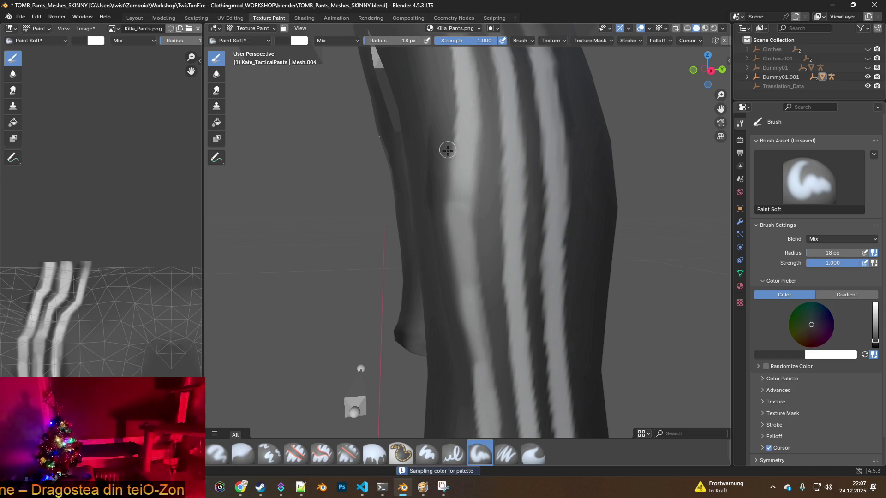
pyautogui.moveTo(445, 198)
pyautogui.mouseDown()
pyautogui.moveTo(445, 208)
pyautogui.moveTo(451, 133)
pyautogui.mouseUp()
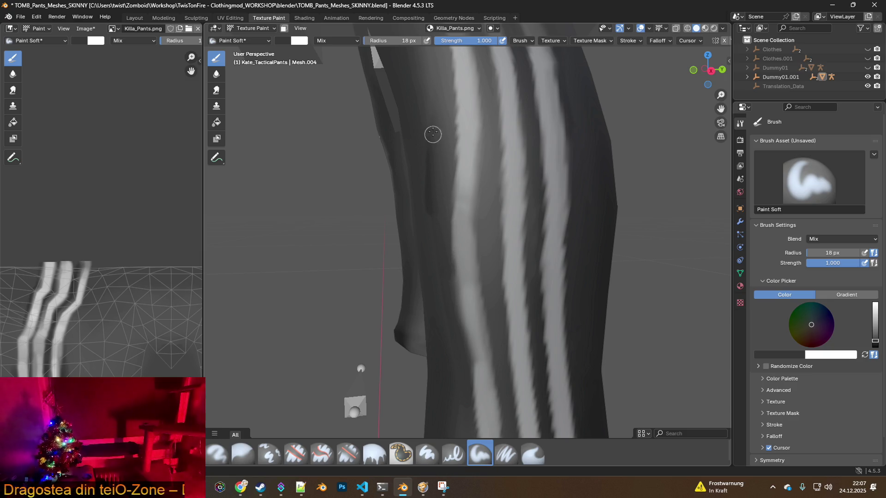
pyautogui.keyDown('shift'); pyautogui.moveTo(479, 272); pyautogui.dragTo(451, 224, button='middle'); pyautogui.keyUp('shift')
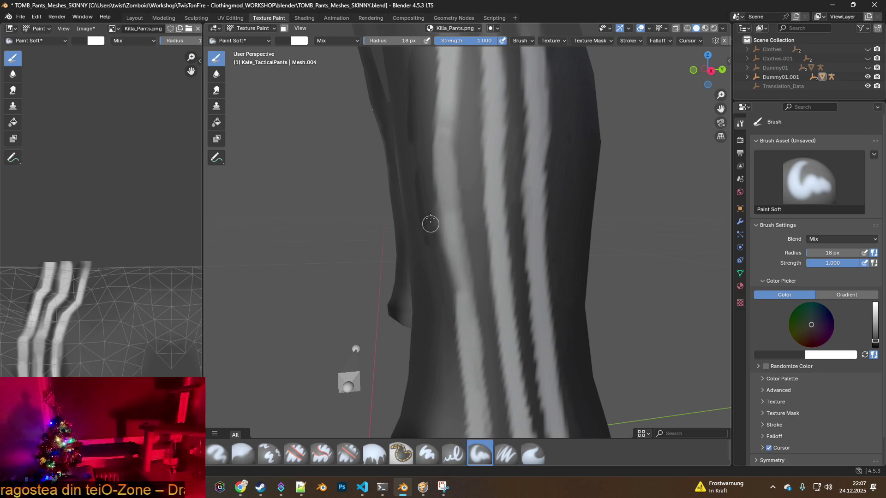
pyautogui.keyDown('shift'); pyautogui.moveTo(470, 256); pyautogui.dragTo(486, 245, button='middle'); pyautogui.keyUp('shift')
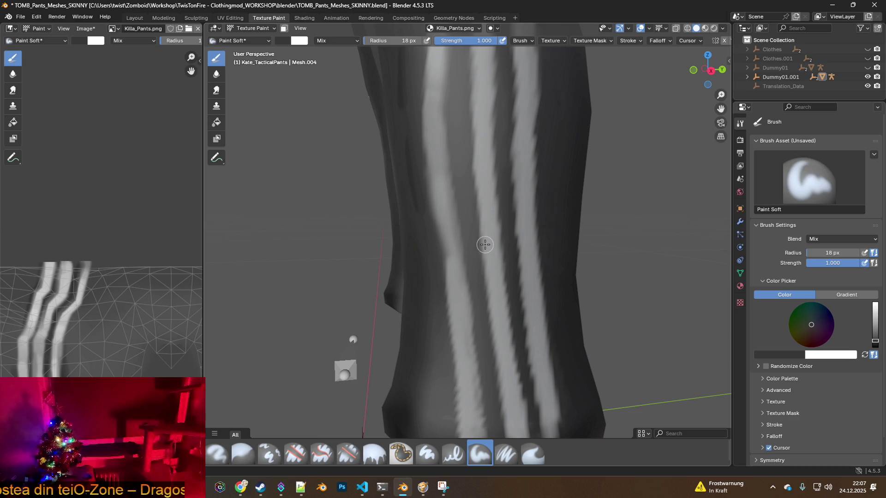
pyautogui.scroll(-2, 486, 245)
pyautogui.keyDown('shift'); pyautogui.moveTo(493, 234); pyautogui.dragTo(484, 242, button='middle'); pyautogui.keyUp('shift')
pyautogui.scroll(3, 463, 238)
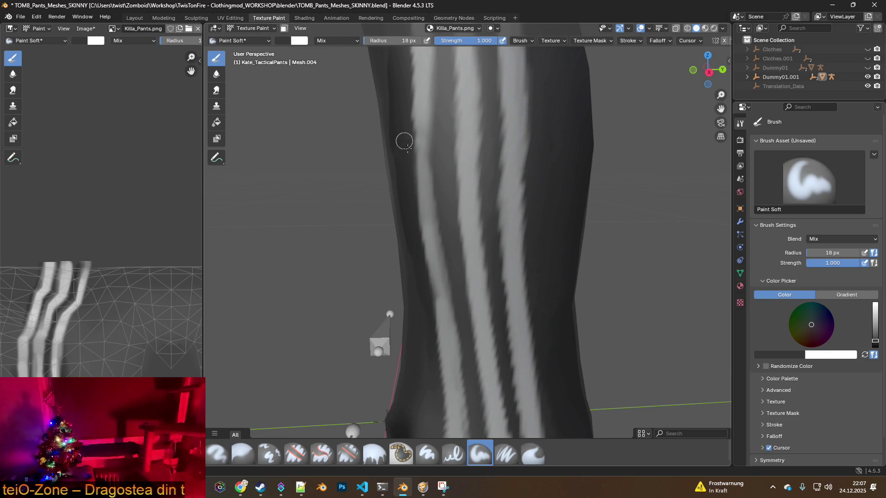
pyautogui.moveTo(404, 141); pyautogui.dragTo(431, 184, button='middle')
pyautogui.moveTo(472, 270); pyautogui.dragTo(462, 279, button='middle')
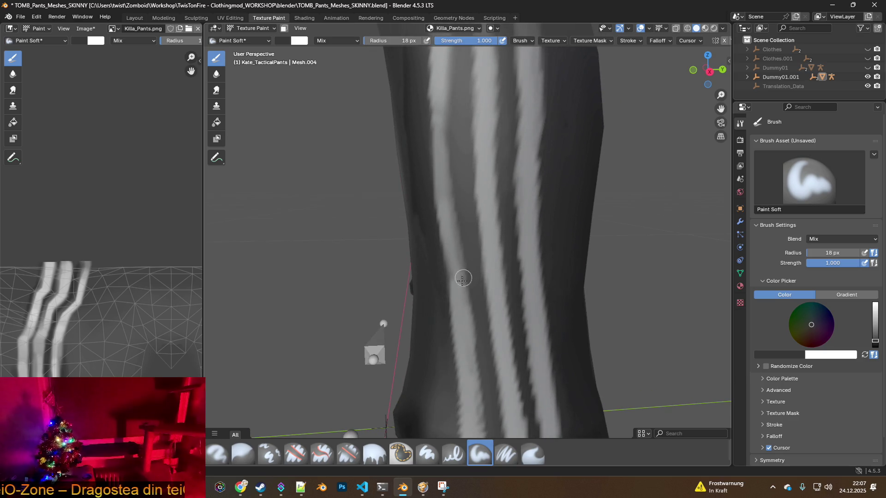
# - Sample the stripes' light grey as paint colour while orbiting around the leg
pyautogui.press('s')
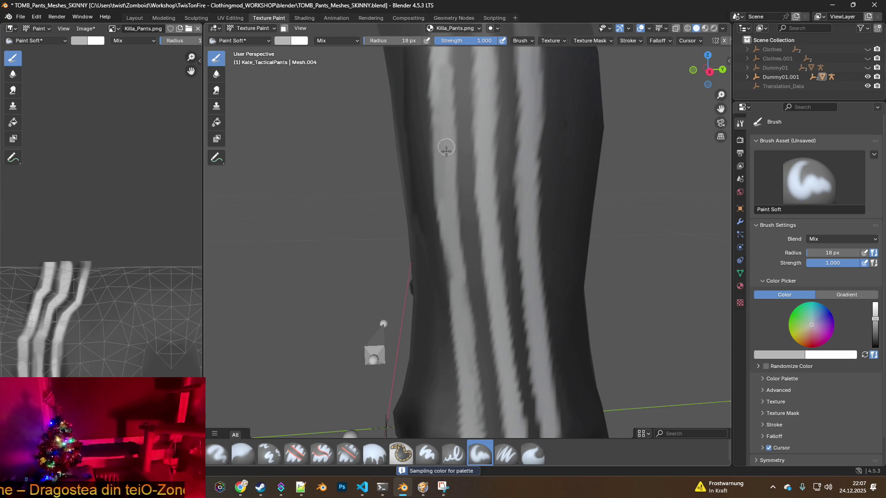
pyautogui.click(455, 259)
pyautogui.moveTo(455, 259)
pyautogui.mouseDown(button='middle')
pyautogui.moveTo(463, 276)
pyautogui.moveTo(468, 248)
pyautogui.mouseUp(button='middle')
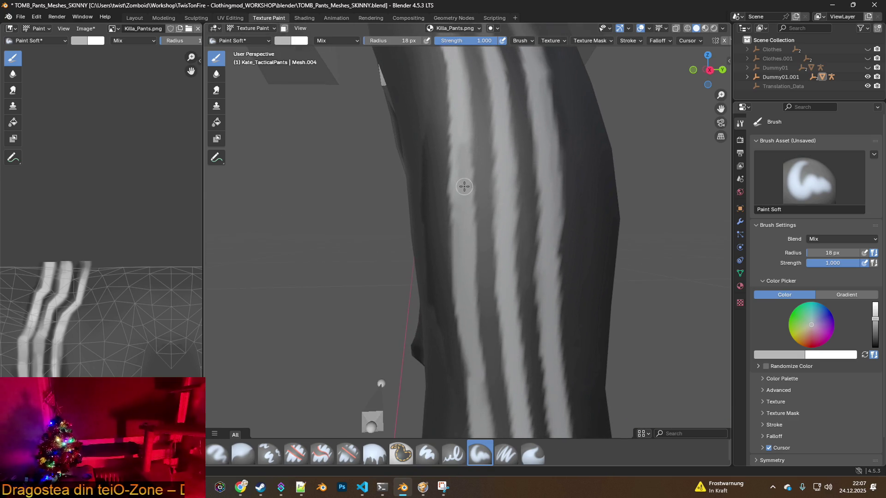
pyautogui.moveTo(466, 145); pyautogui.dragTo(467, 195, button='middle')
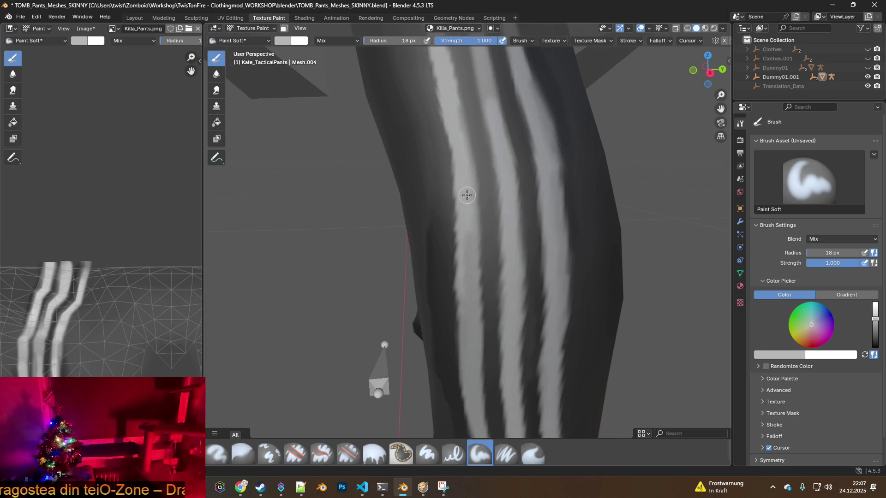
pyautogui.press('s')
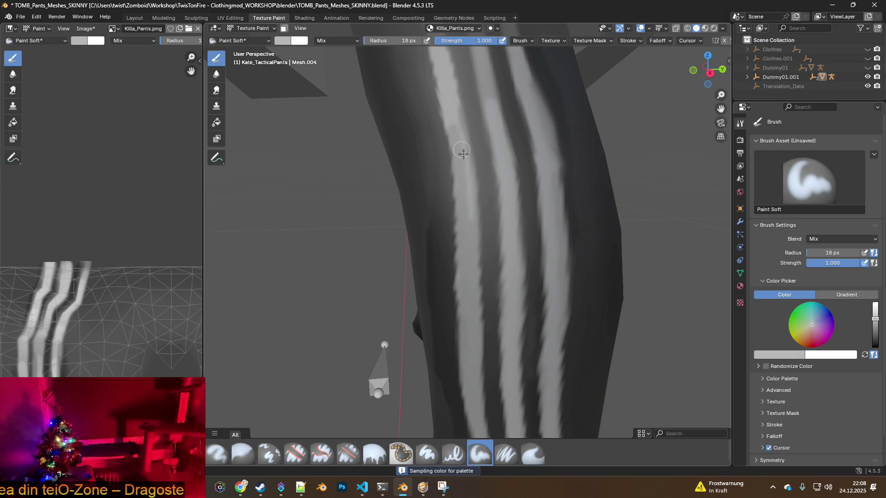
pyautogui.moveTo(463, 152); pyautogui.dragTo(465, 187, button='middle')
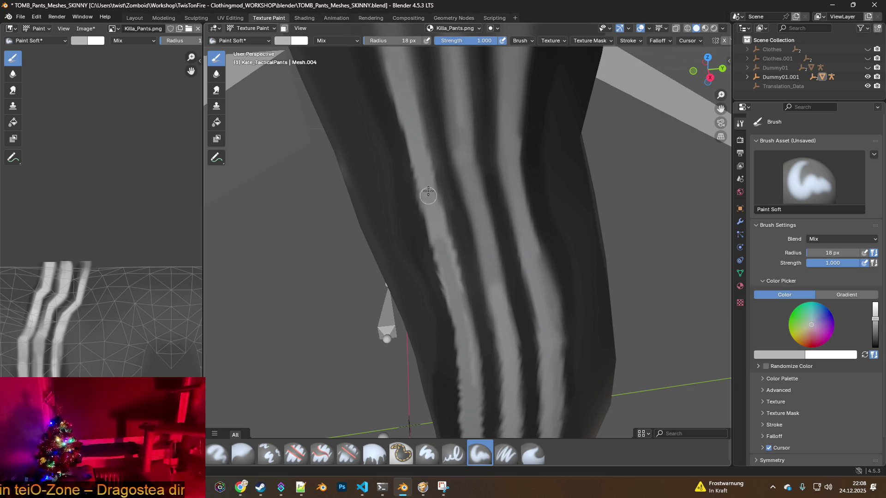
pyautogui.scroll(-5, 501, 296)
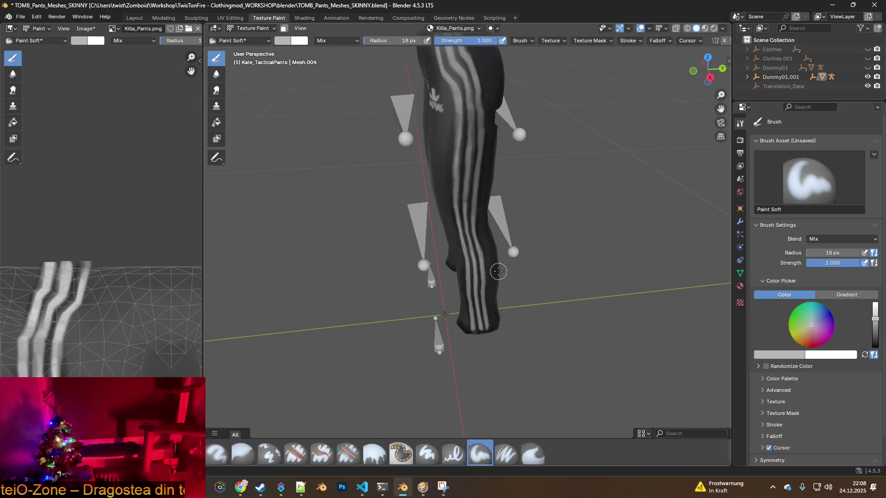
# - Extend the rightmost stripe further down the leg with light grey paint
pyautogui.scroll(4, 496, 263)
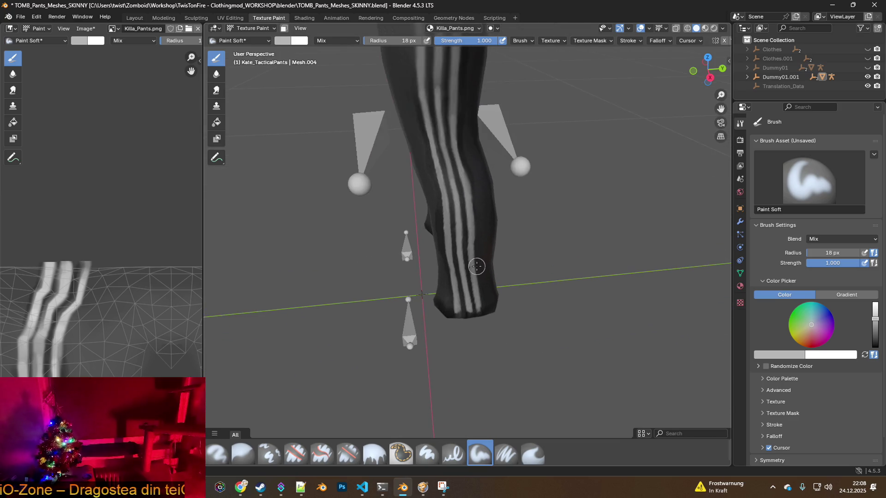
pyautogui.scroll(-6, 475, 263)
pyautogui.moveTo(478, 261)
pyautogui.mouseDown(button='middle')
pyautogui.moveTo(503, 248)
pyautogui.moveTo(424, 238)
pyautogui.moveTo(521, 232)
pyautogui.mouseUp(button='middle')
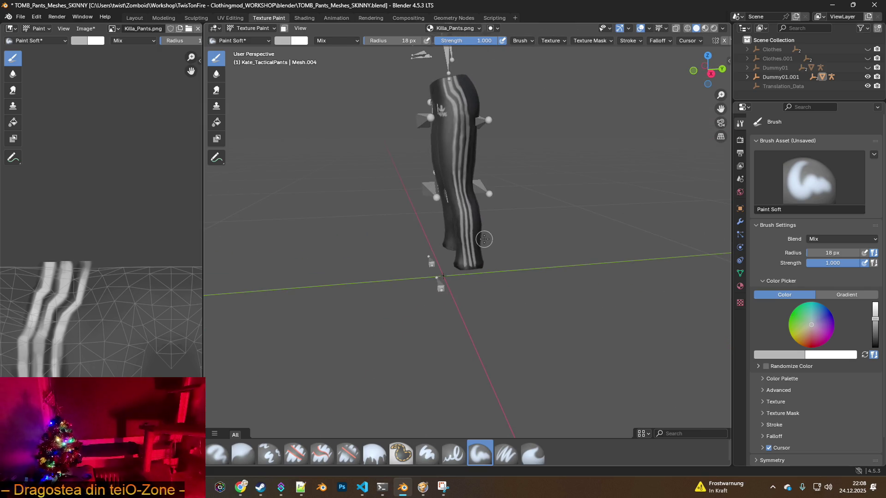
pyautogui.scroll(5, 482, 239)
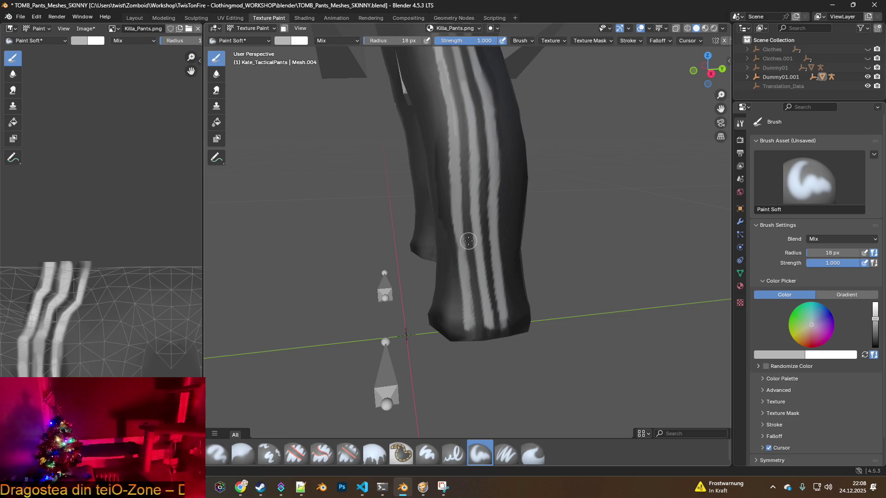
pyautogui.scroll(4, 476, 214)
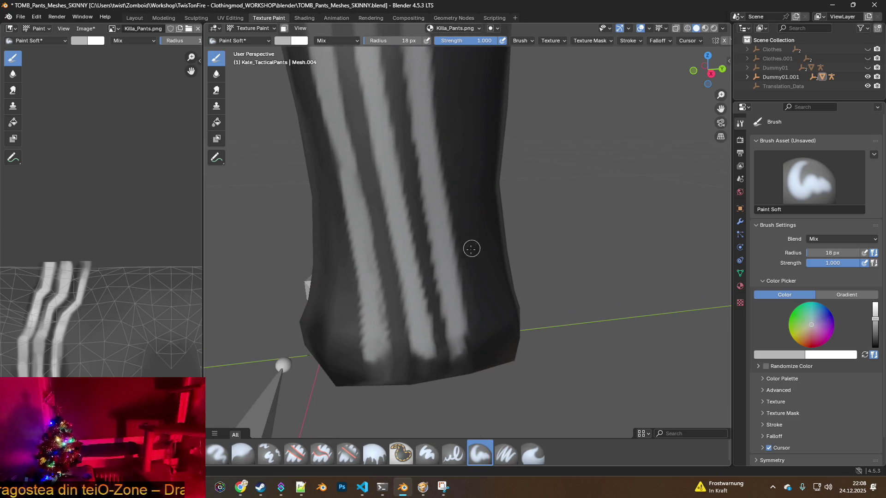
pyautogui.moveTo(460, 328)
pyautogui.mouseDown()
pyautogui.moveTo(469, 351)
pyautogui.moveTo(451, 297)
pyautogui.moveTo(449, 245)
pyautogui.mouseUp()
pyautogui.moveTo(449, 245); pyautogui.dragTo(466, 365, button='middle')
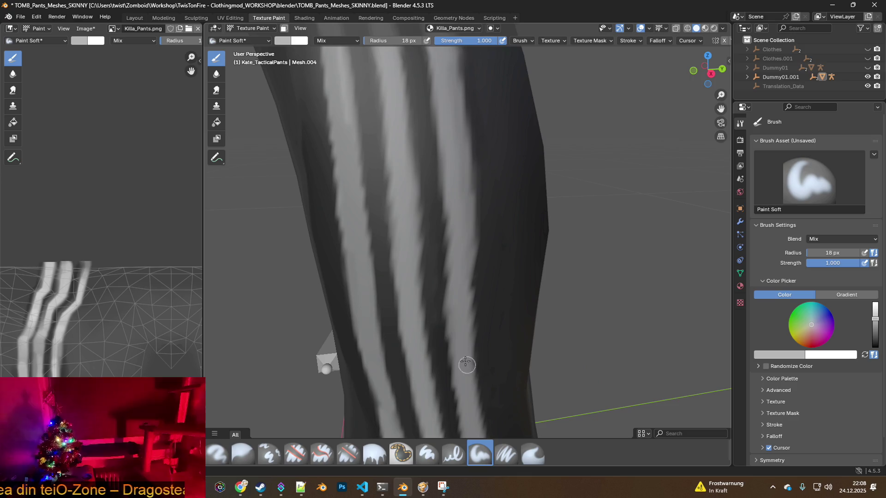
pyautogui.moveTo(440, 269)
pyautogui.mouseDown(button='middle')
pyautogui.moveTo(437, 259)
pyautogui.moveTo(433, 312)
pyautogui.moveTo(444, 301)
pyautogui.mouseUp(button='middle')
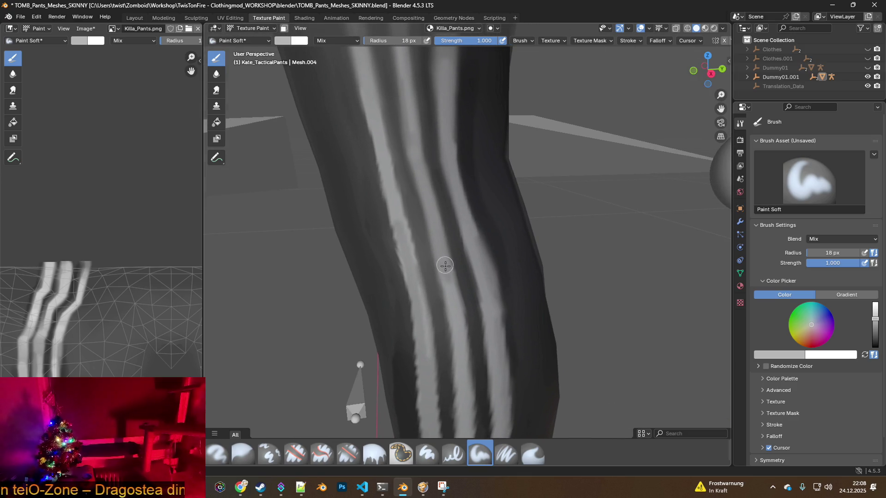
# - Resample a lighter grey and brighten the stripe's lower part with upward strokes
pyautogui.press('s')
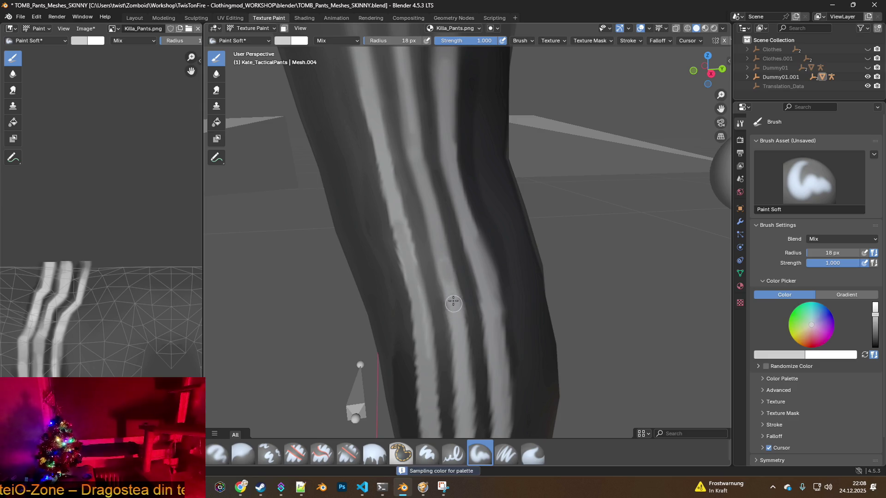
pyautogui.moveTo(447, 277)
pyautogui.mouseDown()
pyautogui.moveTo(408, 115)
pyautogui.moveTo(412, 143)
pyautogui.mouseUp()
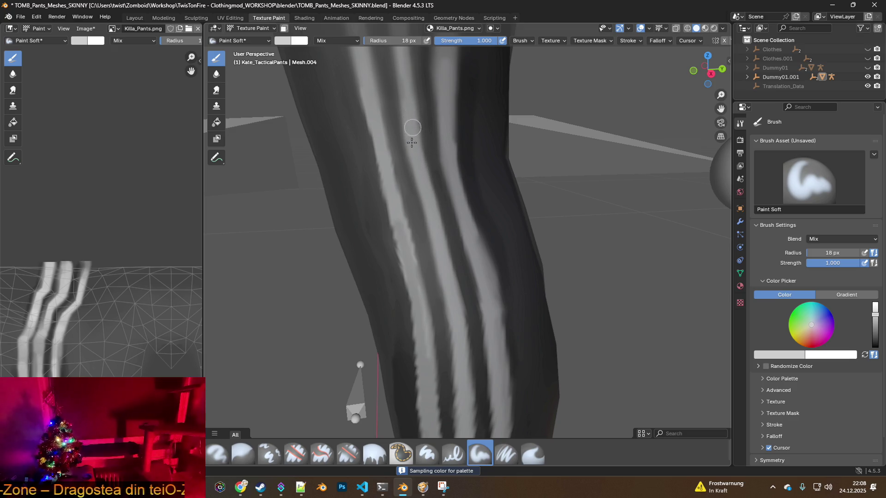
pyautogui.moveTo(413, 122); pyautogui.dragTo(412, 194, button='middle')
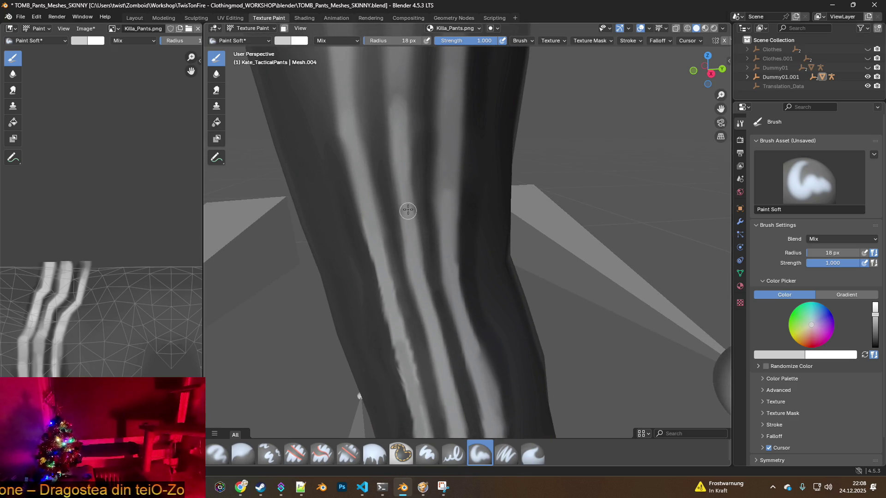
pyautogui.moveTo(400, 137); pyautogui.dragTo(397, 265, button='middle')
pyautogui.moveTo(392, 304); pyautogui.dragTo(391, 223)
pyautogui.moveTo(389, 291); pyautogui.dragTo(393, 179)
pyautogui.moveTo(399, 213)
pyautogui.mouseDown(button='middle')
pyautogui.moveTo(421, 214)
pyautogui.moveTo(372, 411)
pyautogui.moveTo(409, 250)
pyautogui.mouseUp(button='middle')
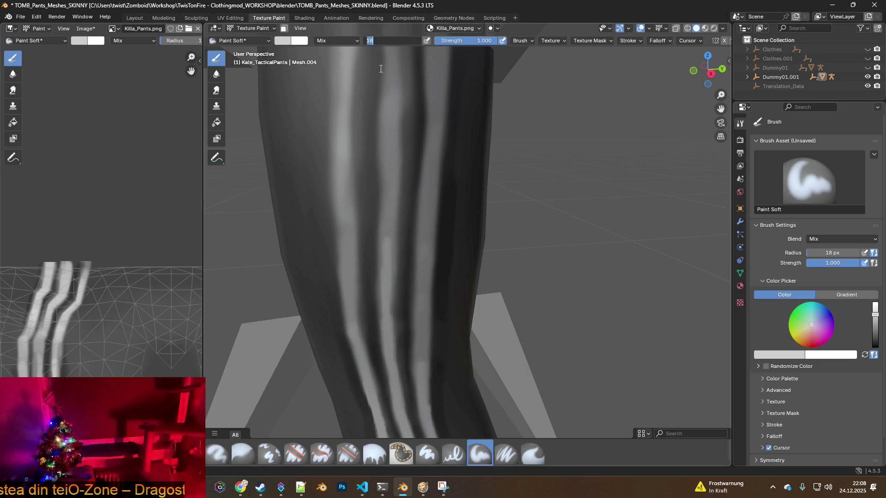
# - Keeping the 18 px radius, paint over the light stripes up the leg to brighten them
pyautogui.press('Escape')
pyautogui.moveTo(387, 241); pyautogui.dragTo(392, 144)
pyautogui.moveTo(393, 144); pyautogui.dragTo(372, 229, button='middle')
pyautogui.moveTo(372, 229); pyautogui.dragTo(376, 140)
pyautogui.moveTo(376, 140); pyautogui.dragTo(361, 273, button='middle')
pyautogui.moveTo(362, 275); pyautogui.dragTo(351, 118)
pyautogui.moveTo(351, 118); pyautogui.dragTo(362, 237, button='middle')
pyautogui.moveTo(360, 288)
pyautogui.mouseDown()
pyautogui.moveTo(340, 200)
pyautogui.moveTo(305, 169)
pyautogui.mouseUp()
pyautogui.moveTo(331, 189); pyautogui.dragTo(350, 217, button='middle')
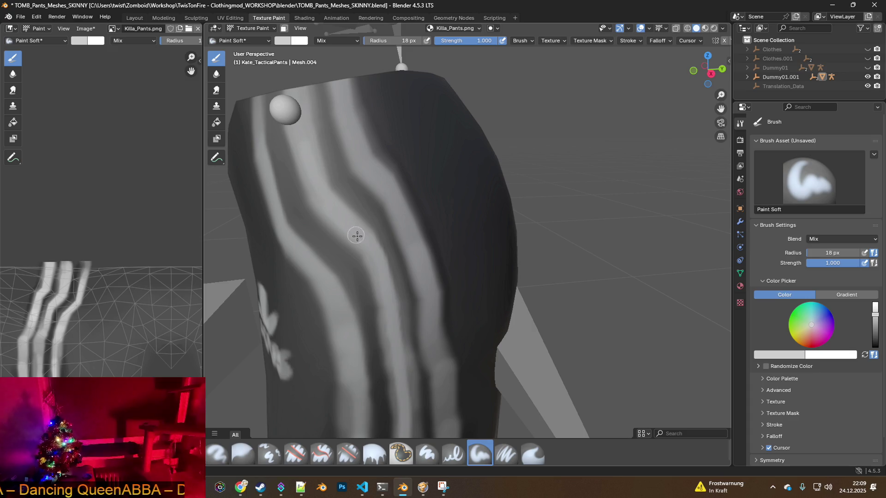
pyautogui.moveTo(358, 245)
pyautogui.mouseDown(button='middle')
pyautogui.moveTo(402, 299)
pyautogui.moveTo(413, 264)
pyautogui.moveTo(406, 254)
pyautogui.mouseUp(button='middle')
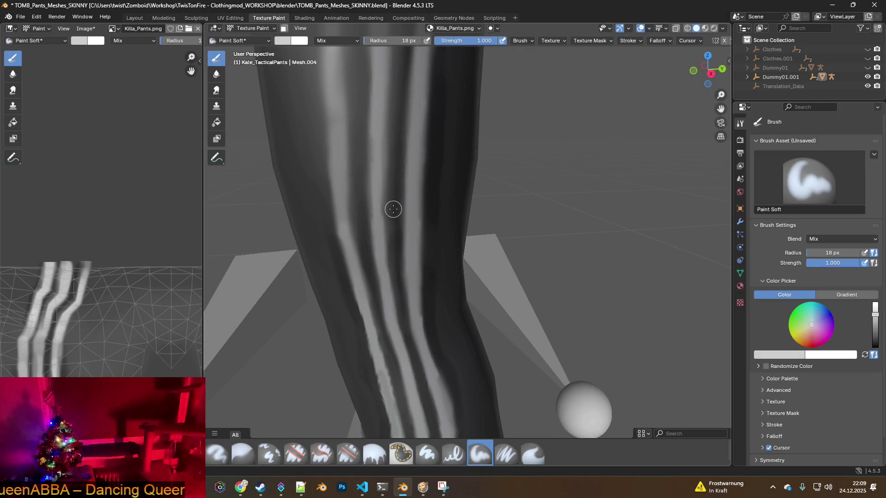
# - Sample the dark pants grey and paint it along the stripe edges to tidy them
pyautogui.press('s')
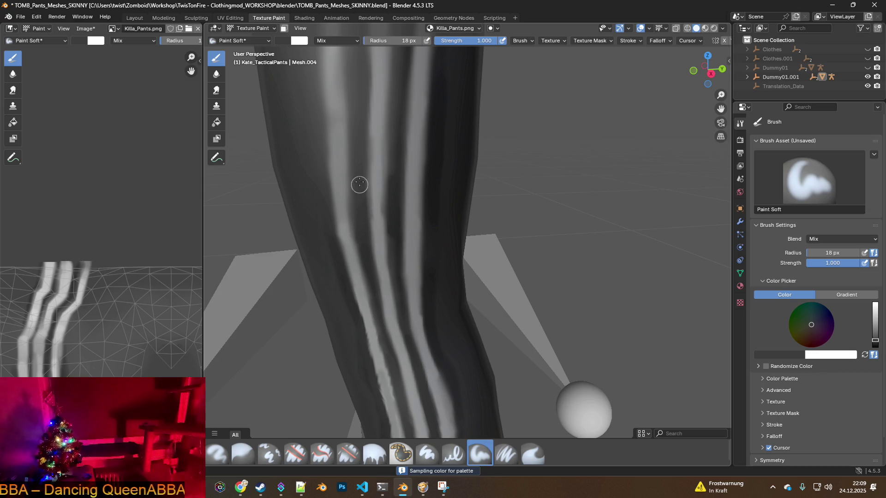
pyautogui.moveTo(360, 143); pyautogui.dragTo(362, 229, button='middle')
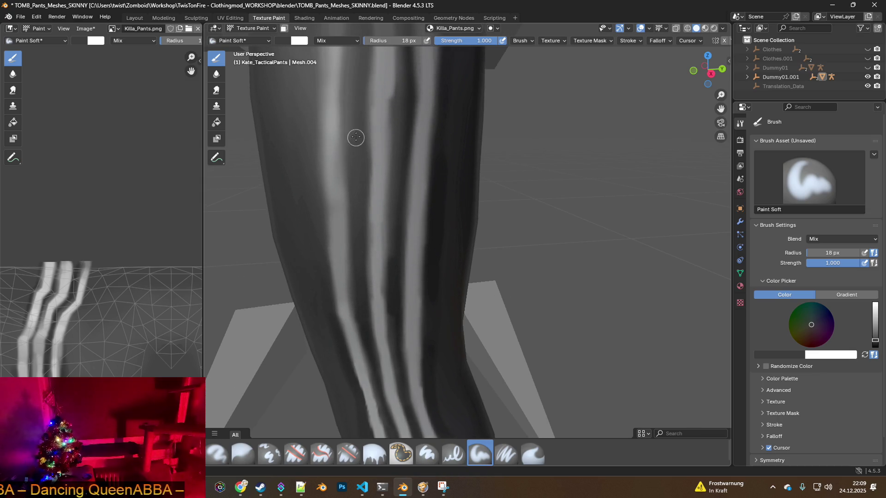
pyautogui.moveTo(359, 199); pyautogui.dragTo(354, 243, button='middle')
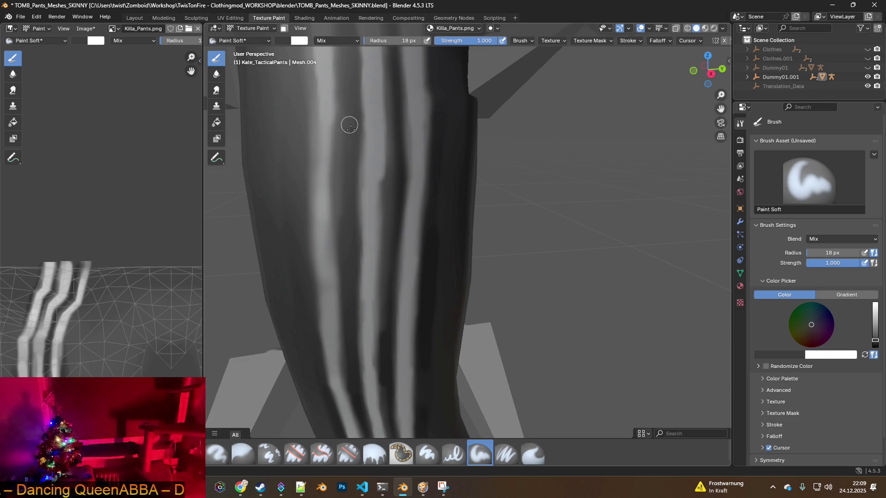
pyautogui.moveTo(342, 153); pyautogui.dragTo(342, 261, button='middle')
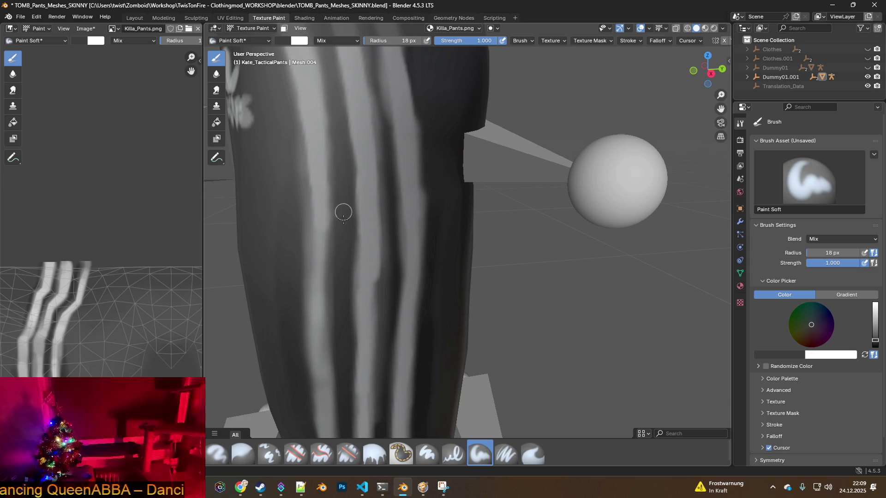
pyautogui.moveTo(390, 300); pyautogui.dragTo(382, 103)
pyautogui.moveTo(381, 103); pyautogui.dragTo(381, 307, button='middle')
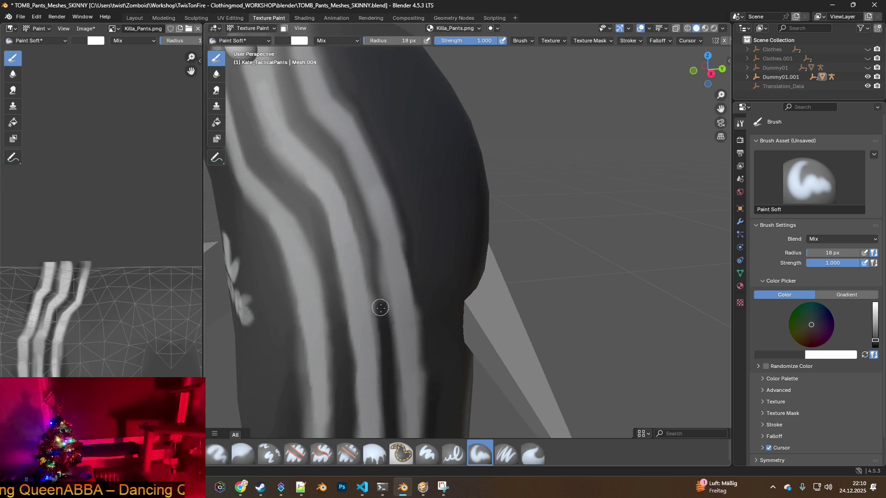
pyautogui.moveTo(382, 302)
pyautogui.mouseDown()
pyautogui.moveTo(362, 211)
pyautogui.moveTo(327, 149)
pyautogui.moveTo(358, 208)
pyautogui.moveTo(382, 310)
pyautogui.moveTo(381, 362)
pyautogui.mouseUp()
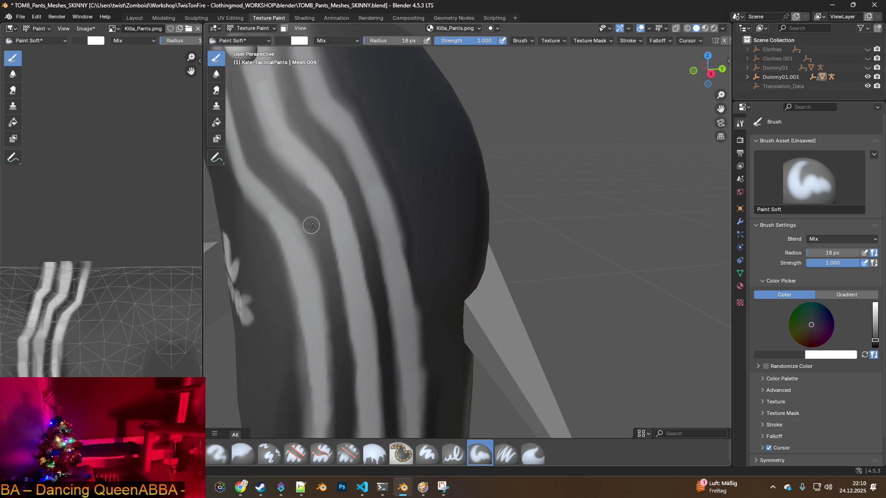
pyautogui.moveTo(333, 307); pyautogui.dragTo(320, 267, button='middle')
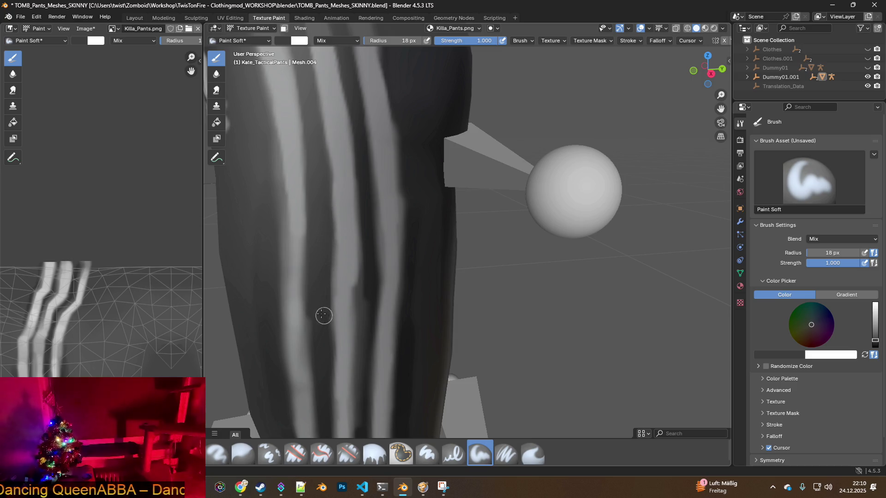
pyautogui.moveTo(364, 336); pyautogui.dragTo(347, 209, button='middle')
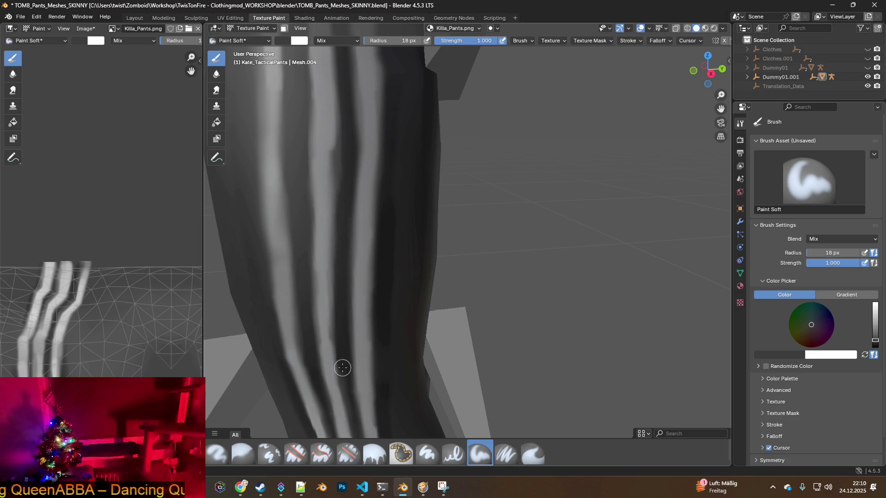
pyautogui.moveTo(351, 361); pyautogui.dragTo(350, 318, button='middle')
pyautogui.scroll(-6, 349, 290)
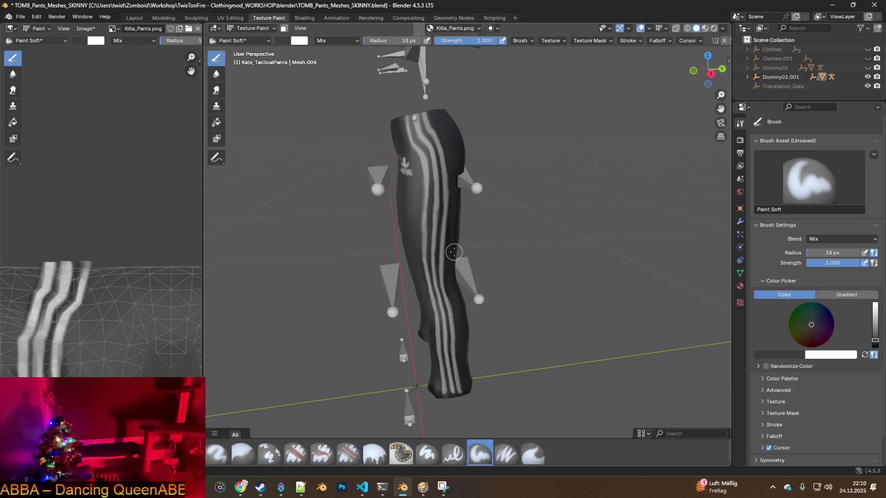
pyautogui.scroll(6, 455, 229)
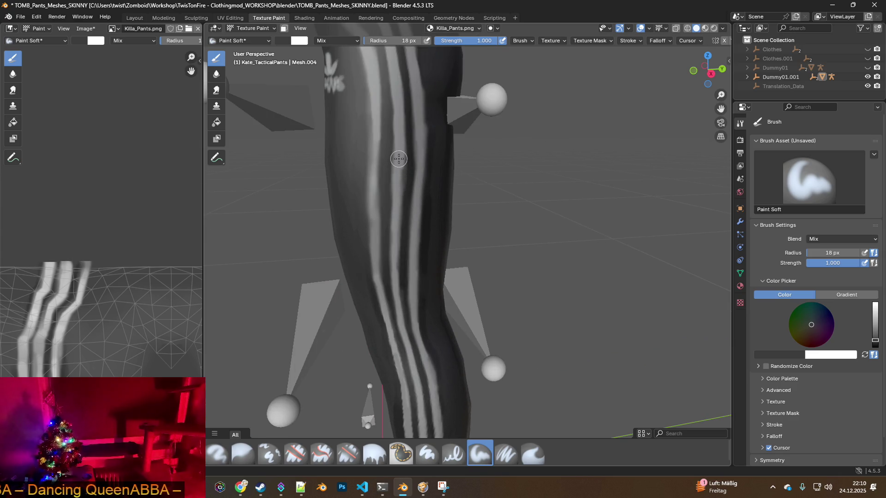
pyautogui.press('s')
pyautogui.scroll(2, 403, 174)
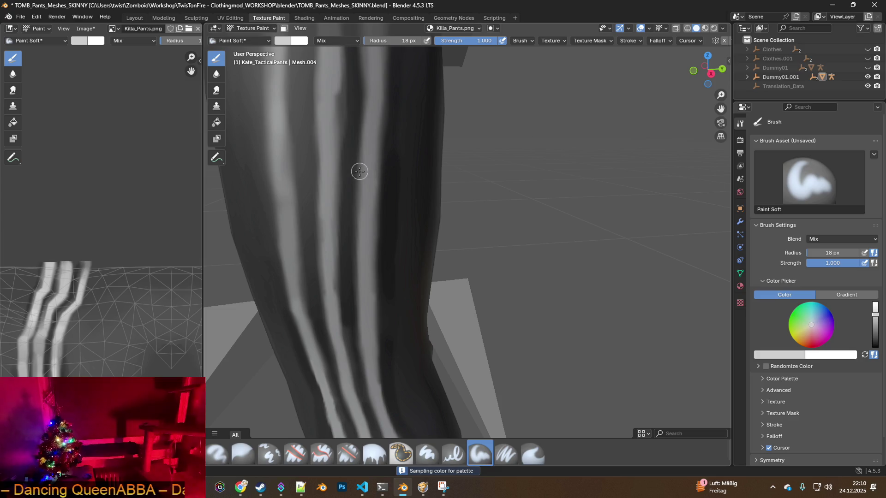
pyautogui.scroll(1, 360, 171)
pyautogui.moveTo(351, 116); pyautogui.dragTo(349, 176)
pyautogui.moveTo(349, 84); pyautogui.dragTo(340, 340)
pyautogui.moveTo(380, 355); pyautogui.dragTo(376, 264, button='middle')
pyautogui.moveTo(416, 310)
pyautogui.mouseDown(button='middle')
pyautogui.moveTo(356, 267)
pyautogui.moveTo(410, 266)
pyautogui.moveTo(397, 237)
pyautogui.mouseUp(button='middle')
pyautogui.moveTo(388, 228); pyautogui.dragTo(411, 375)
pyautogui.moveTo(429, 366); pyautogui.dragTo(419, 307, button='middle')
pyautogui.moveTo(436, 350)
pyautogui.mouseDown(button='middle')
pyautogui.moveTo(453, 228)
pyautogui.moveTo(457, 284)
pyautogui.mouseUp(button='middle')
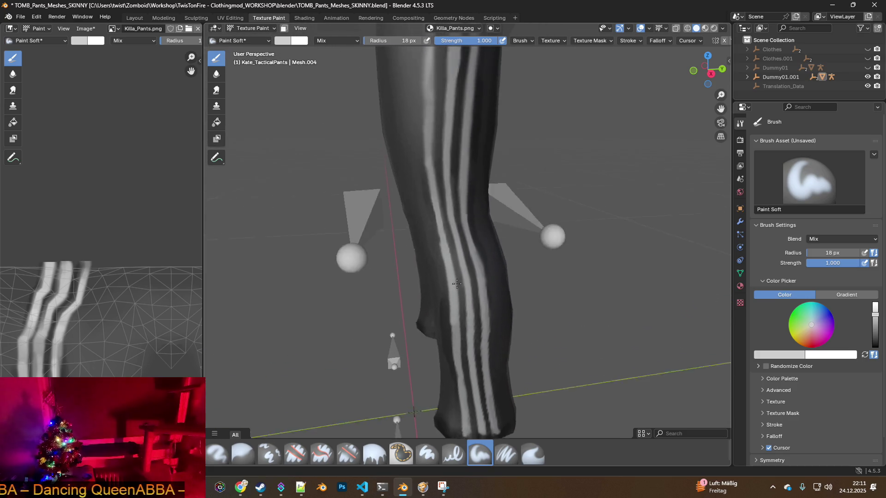
pyautogui.scroll(4, 455, 281)
pyautogui.moveTo(404, 283); pyautogui.dragTo(363, 76)
pyautogui.moveTo(363, 75); pyautogui.dragTo(376, 306, button='middle')
pyautogui.moveTo(376, 308); pyautogui.dragTo(374, 193)
pyautogui.moveTo(374, 193)
pyautogui.mouseDown(button='middle')
pyautogui.moveTo(382, 265)
pyautogui.moveTo(415, 281)
pyautogui.mouseUp(button='middle')
pyautogui.moveTo(405, 320); pyautogui.dragTo(411, 144)
pyautogui.moveTo(410, 148); pyautogui.dragTo(413, 186, button='middle')
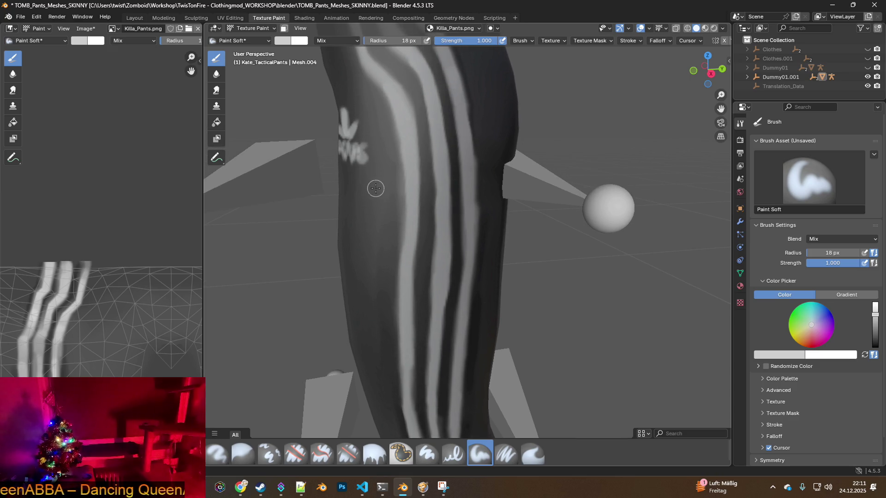
pyautogui.press('s')
pyautogui.press('s')
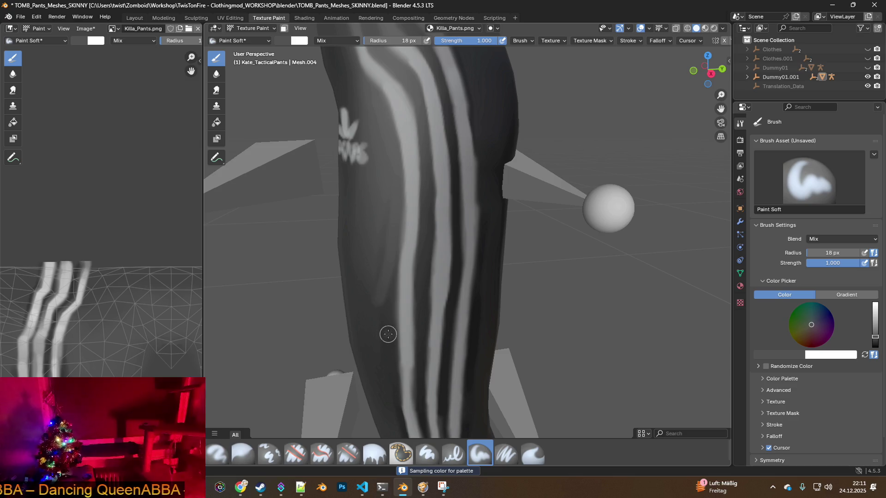
pyautogui.moveTo(388, 314); pyautogui.dragTo(390, 296, button='middle')
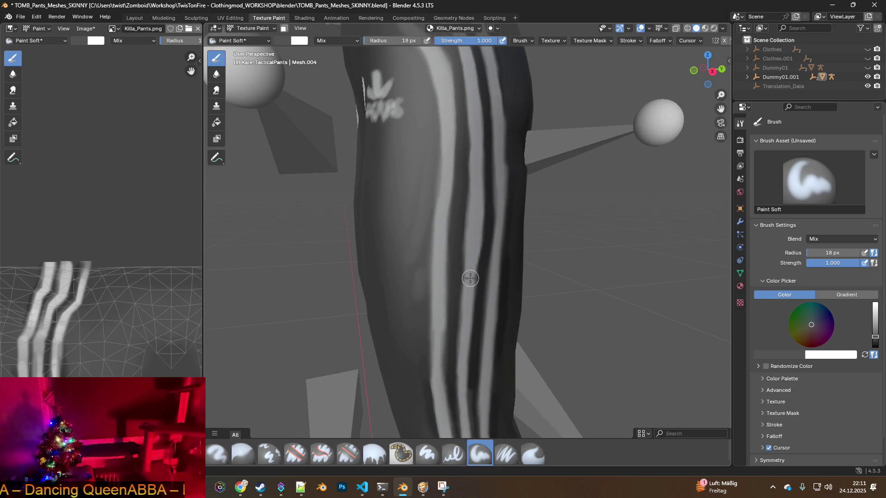
pyautogui.moveTo(500, 278); pyautogui.dragTo(396, 279, button='middle')
pyautogui.press('s')
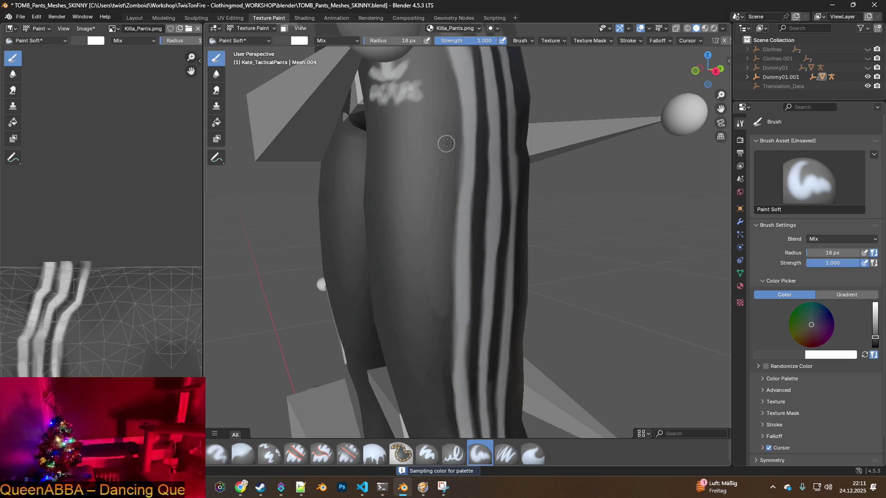
pyautogui.click(455, 170)
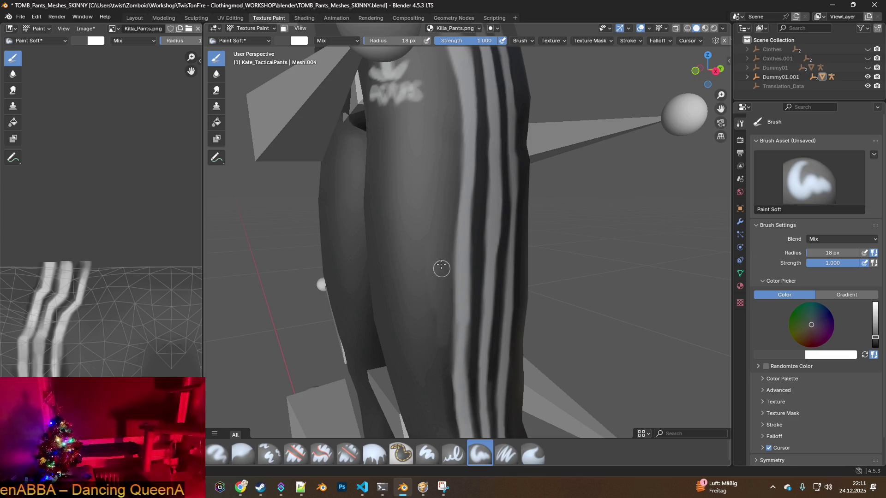
pyautogui.moveTo(452, 323); pyautogui.dragTo(429, 247, button='middle')
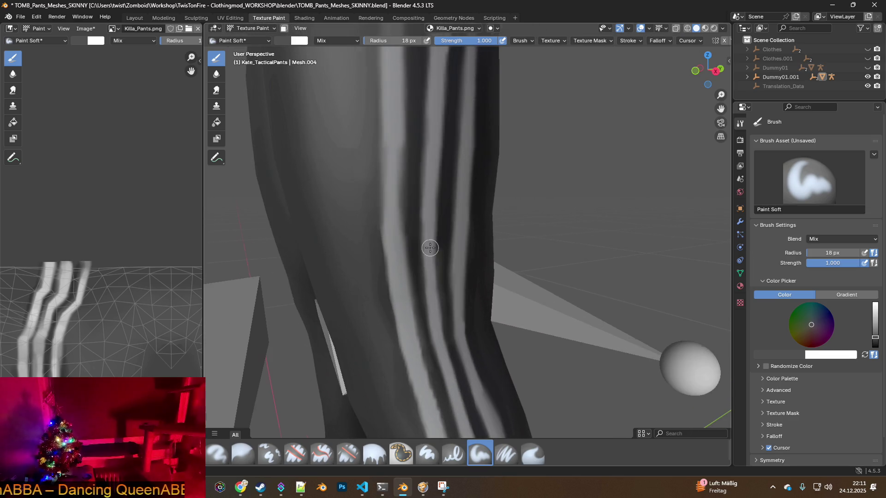
pyautogui.press('s')
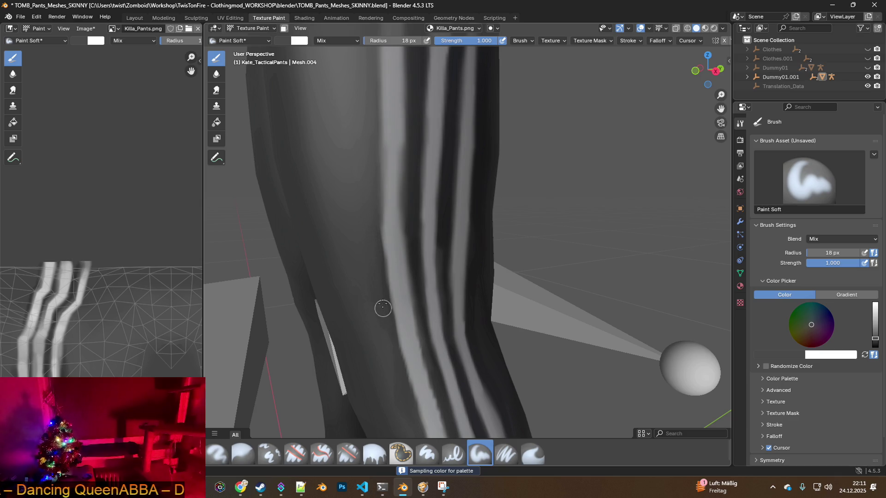
pyautogui.moveTo(474, 253)
pyautogui.mouseDown(button='middle')
pyautogui.moveTo(414, 278)
pyautogui.moveTo(346, 409)
pyautogui.moveTo(423, 349)
pyautogui.mouseUp(button='middle')
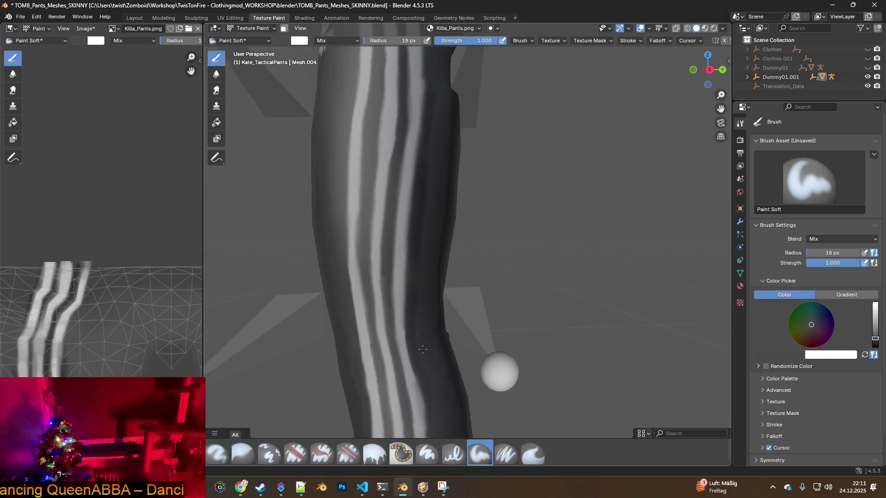
pyautogui.scroll(4, 390, 257)
pyautogui.press('s')
pyautogui.moveTo(327, 204); pyautogui.dragTo(326, 224)
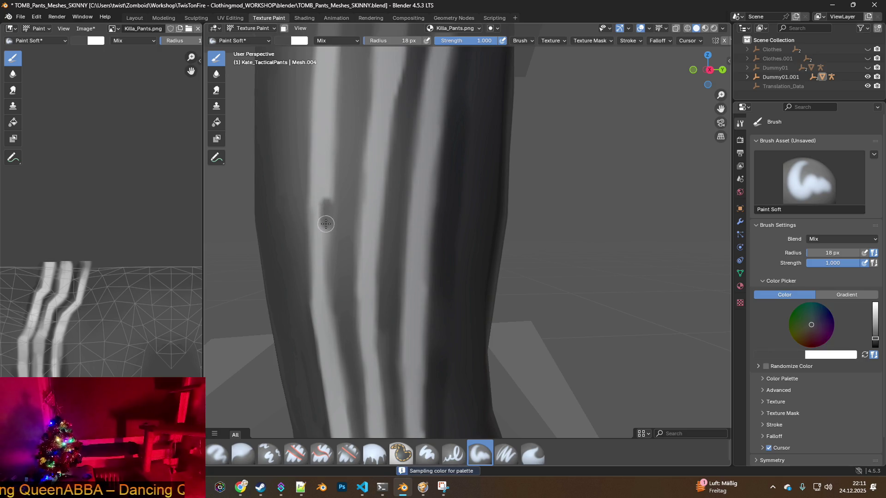
pyautogui.click(36, 17)
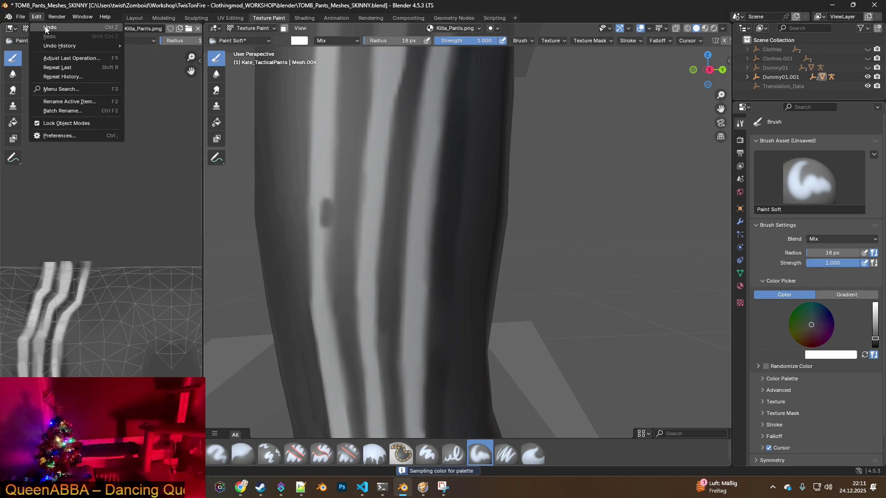
pyautogui.click(46, 28)
pyautogui.press('s')
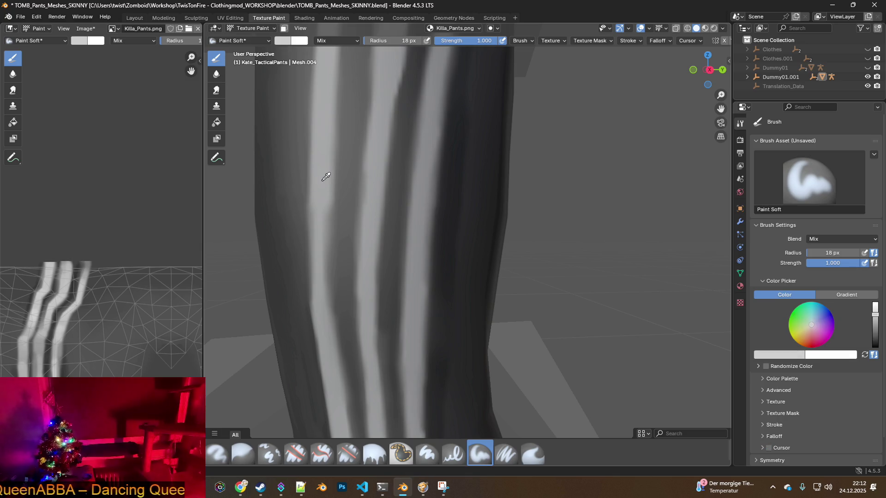
pyautogui.moveTo(328, 206); pyautogui.dragTo(327, 226)
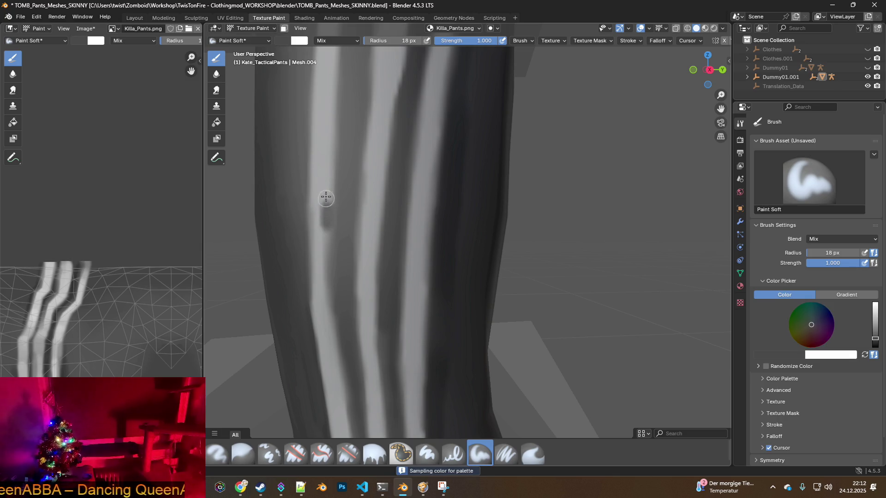
pyautogui.click(36, 16)
pyautogui.click(43, 25)
pyautogui.press('s')
pyautogui.click(322, 171)
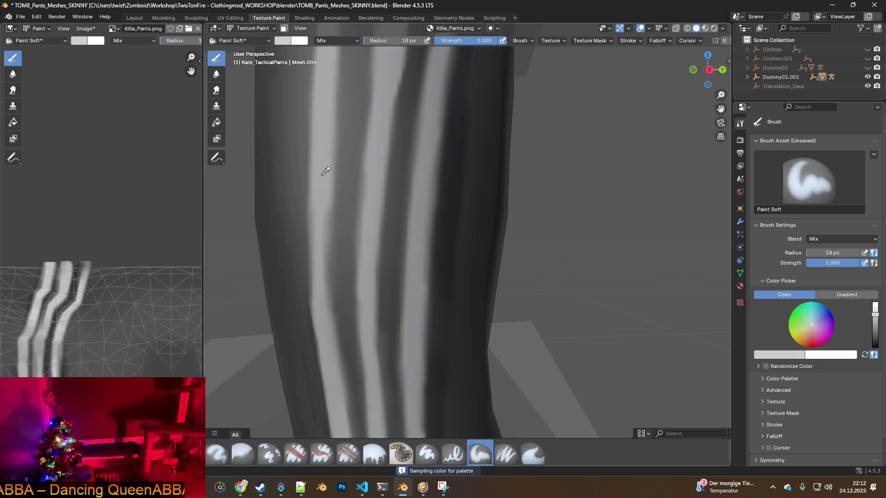
pyautogui.press('s')
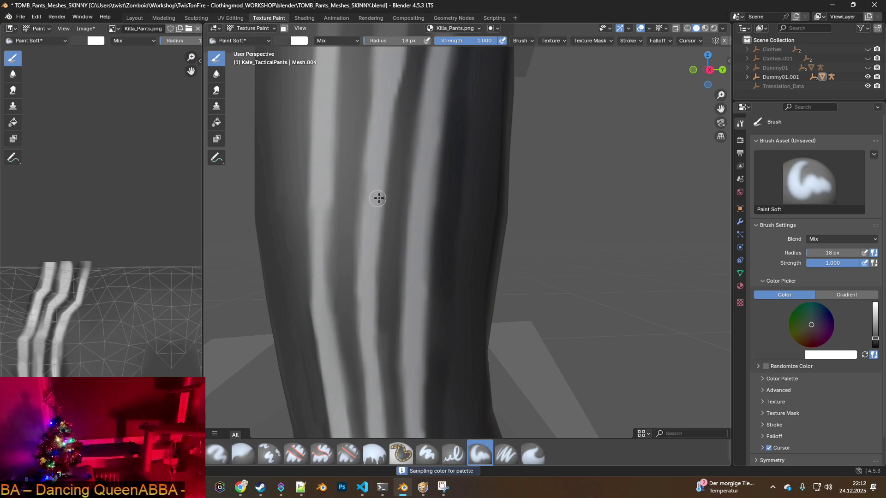
pyautogui.press('Escape')
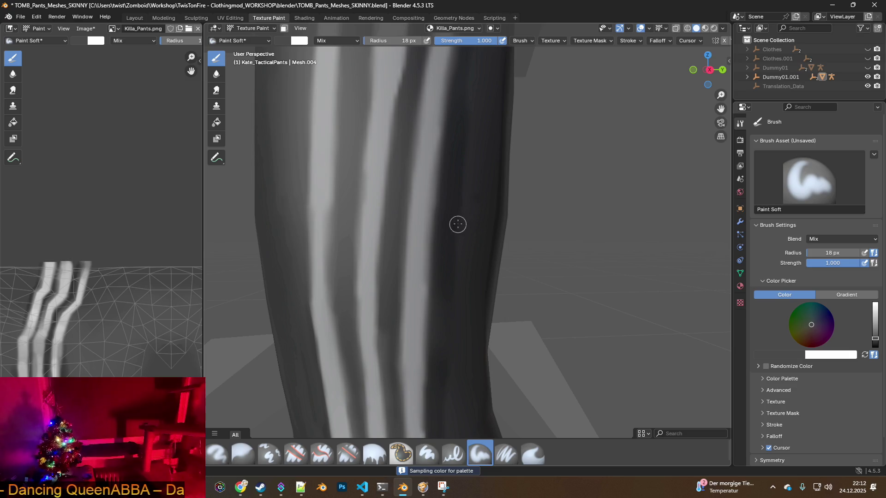
pyautogui.moveTo(406, 202)
pyautogui.mouseDown(button='middle')
pyautogui.moveTo(417, 222)
pyautogui.moveTo(456, 225)
pyautogui.mouseUp(button='middle')
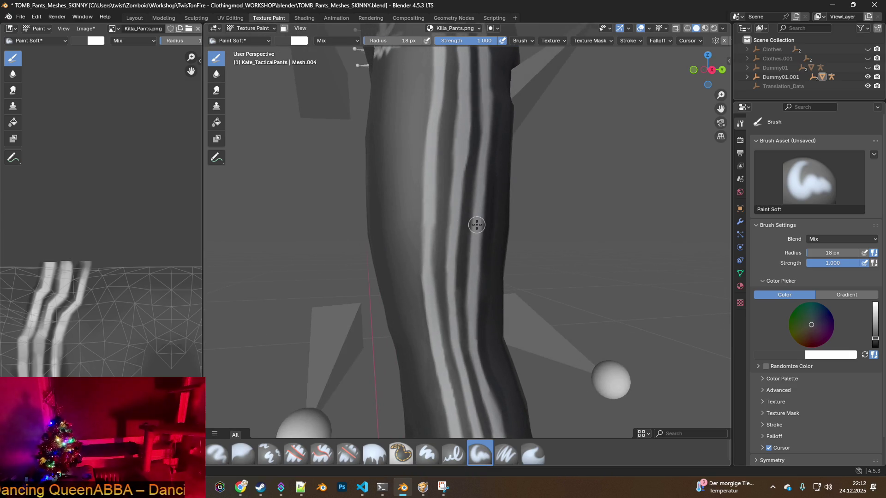
# - Expand Dummy01.001 in the Outliner and hide the Bip01.001 armature
pyautogui.click(747, 77)
pyautogui.scroll(-2, 784, 78)
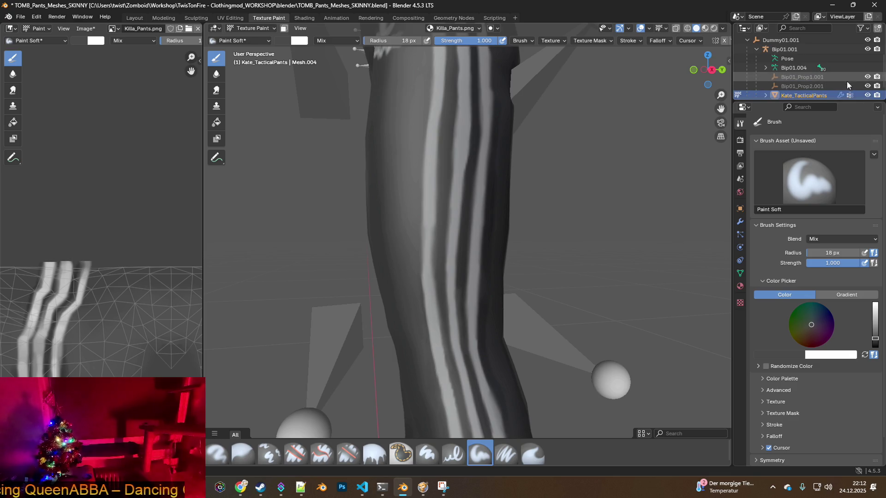
pyautogui.click(868, 49)
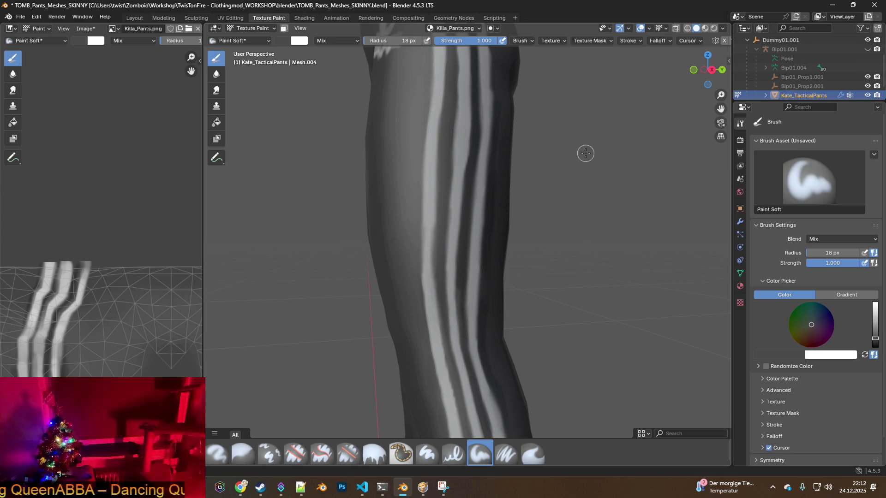
pyautogui.scroll(2, 554, 161)
# - Sample grey and near-black colours from the leg, paint a test dark mark, then undo it
pyautogui.moveTo(481, 171); pyautogui.dragTo(456, 187, button='middle')
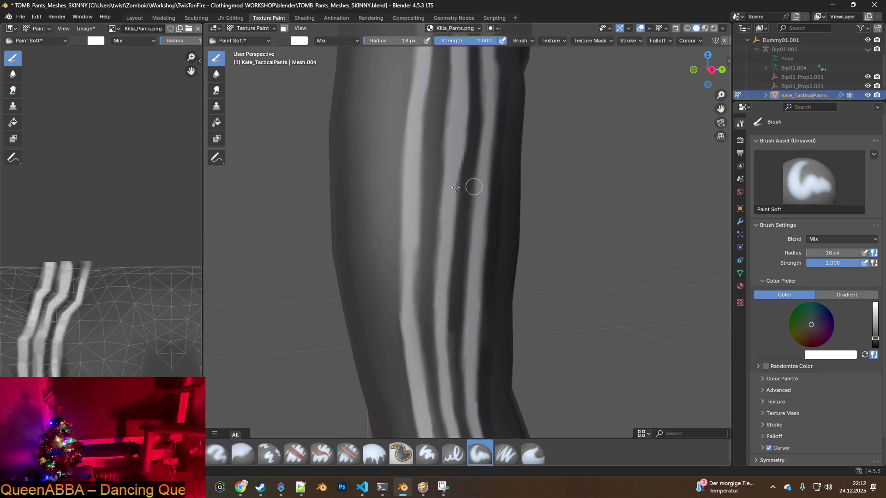
pyautogui.click(379, 185)
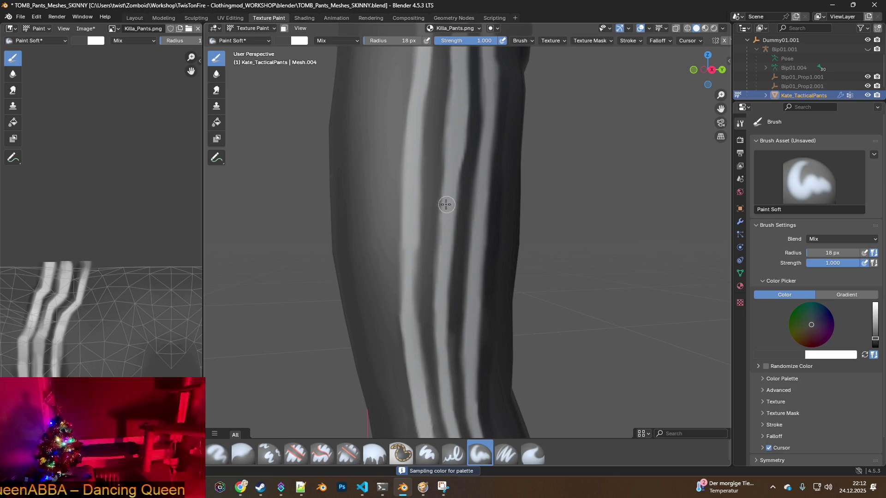
pyautogui.press('s')
pyautogui.click(414, 199)
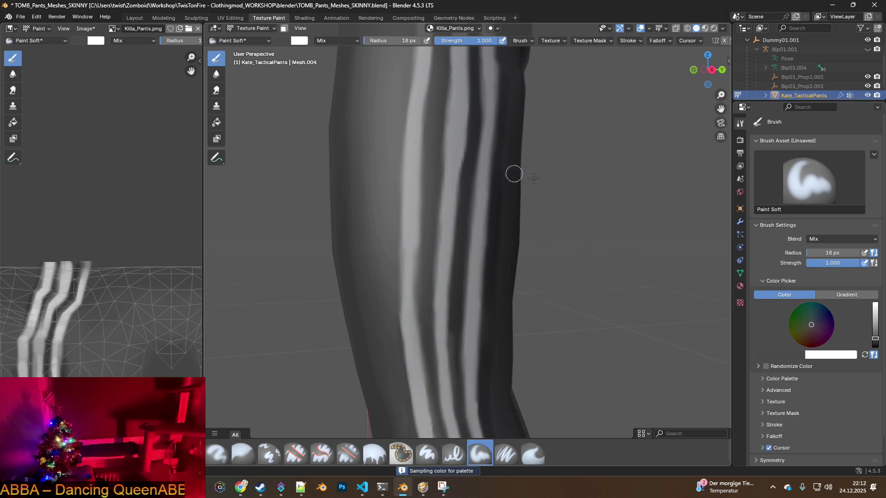
pyautogui.press('s')
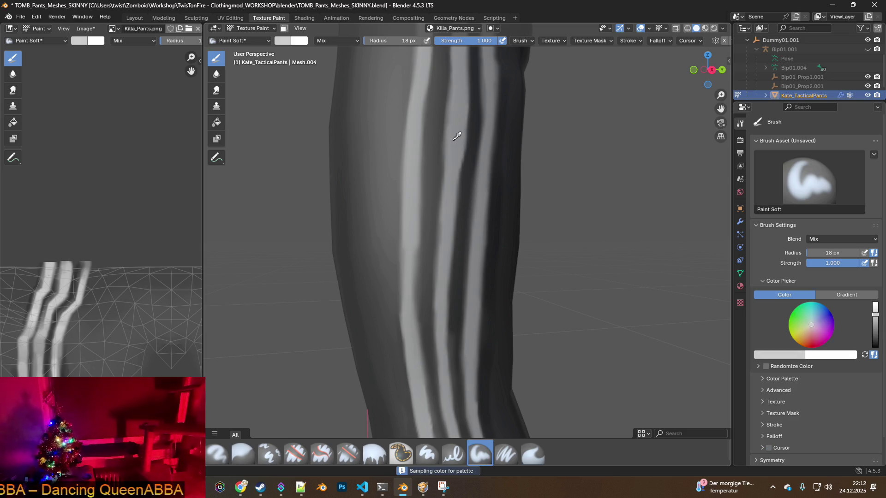
pyautogui.click(417, 171)
pyautogui.moveTo(418, 207); pyautogui.dragTo(415, 220)
pyautogui.click(37, 17)
pyautogui.click(46, 27)
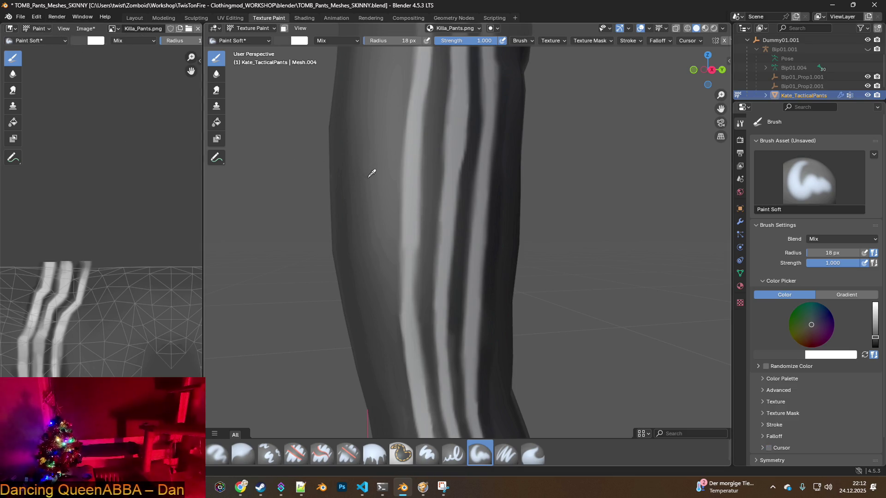
# - Resample a dark pants colour, dab it on the stripe, undo the dab, and orbit around
pyautogui.press('s')
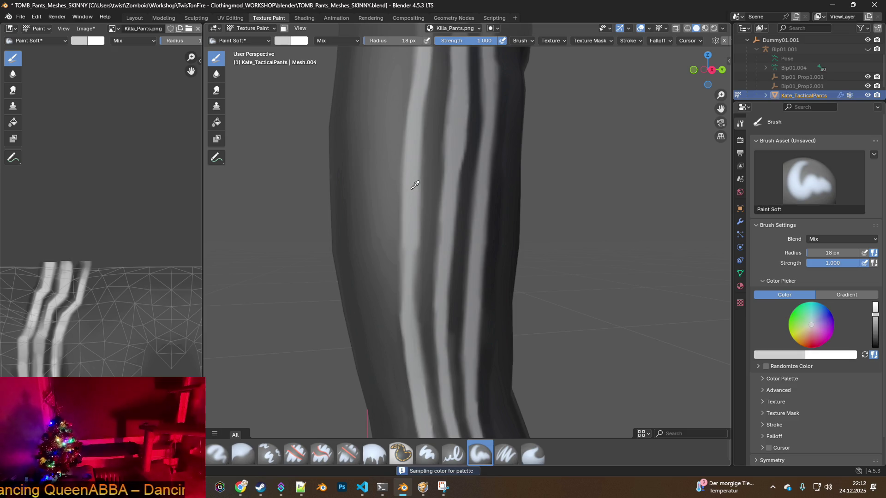
pyautogui.click(413, 187)
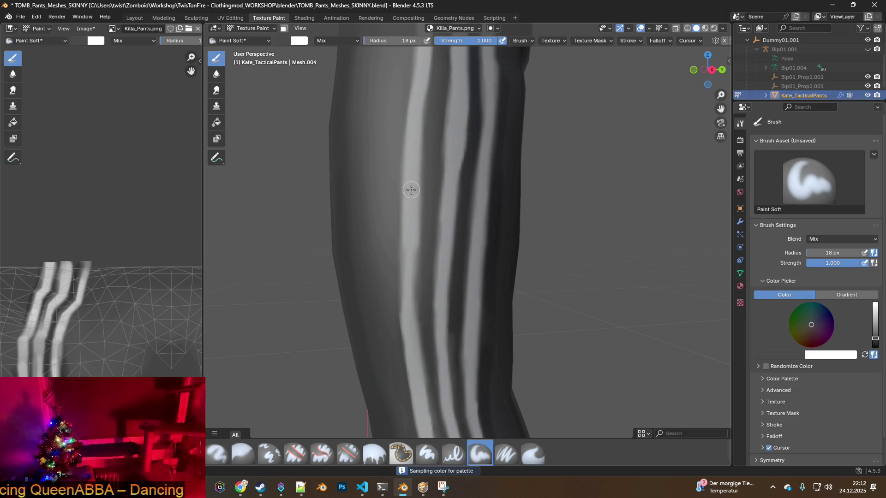
pyautogui.click(411, 189)
pyautogui.click(37, 17)
pyautogui.click(41, 27)
pyautogui.moveTo(500, 230)
pyautogui.mouseDown(button='middle')
pyautogui.moveTo(465, 214)
pyautogui.moveTo(469, 238)
pyautogui.moveTo(372, 275)
pyautogui.mouseUp(button='middle')
pyautogui.moveTo(511, 267)
pyautogui.mouseDown(button='middle')
pyautogui.moveTo(360, 281)
pyautogui.moveTo(443, 280)
pyautogui.moveTo(369, 280)
pyautogui.moveTo(430, 280)
pyautogui.moveTo(493, 224)
pyautogui.moveTo(649, 245)
pyautogui.mouseUp(button='middle')
pyautogui.moveTo(532, 286)
pyautogui.mouseDown(button='middle')
pyautogui.moveTo(538, 315)
pyautogui.moveTo(537, 254)
pyautogui.mouseUp(button='middle')
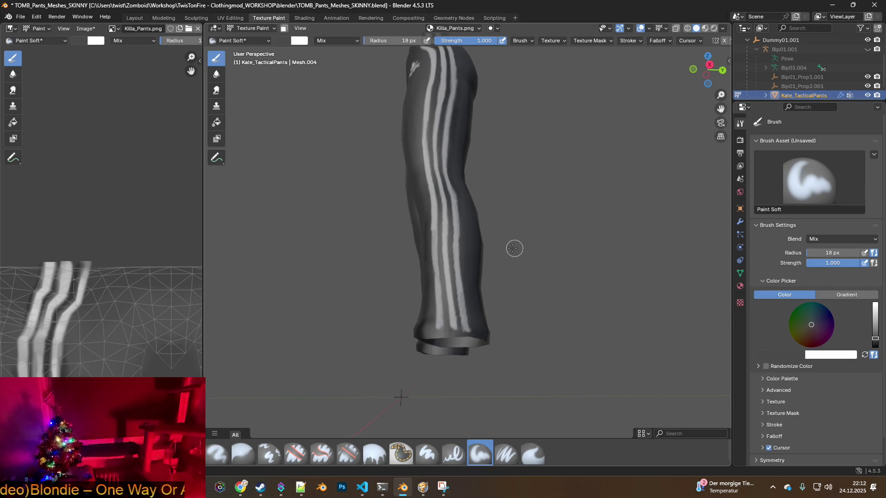
pyautogui.moveTo(422, 241)
pyautogui.mouseDown(button='middle')
pyautogui.moveTo(615, 250)
pyautogui.moveTo(609, 266)
pyautogui.mouseUp(button='middle')
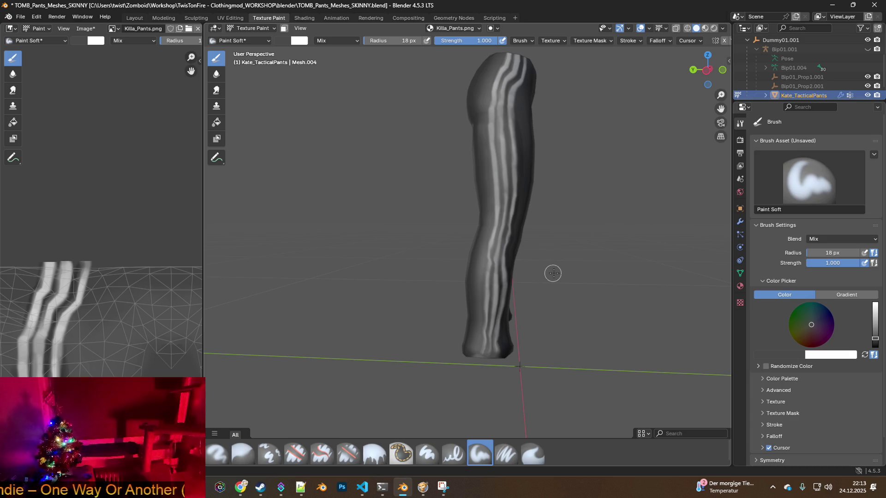
pyautogui.moveTo(617, 253); pyautogui.dragTo(427, 251, button='middle')
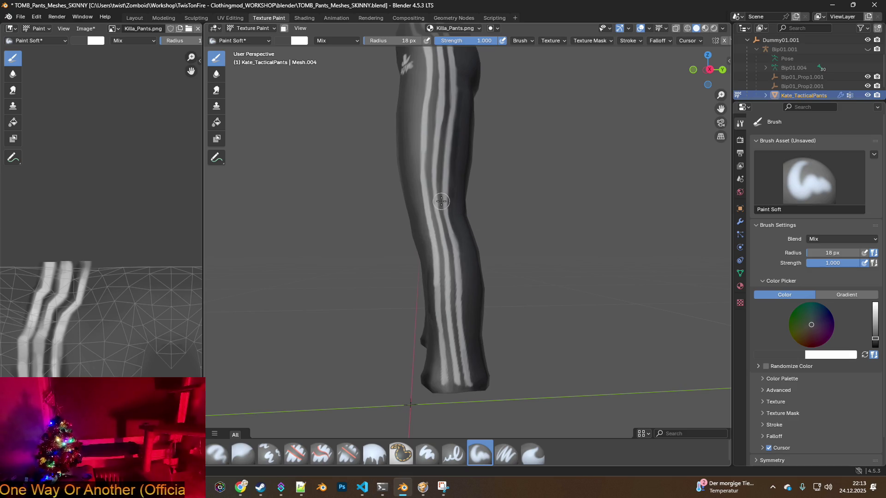
pyautogui.moveTo(441, 203); pyautogui.dragTo(398, 191, button='middle')
pyautogui.click(244, 28)
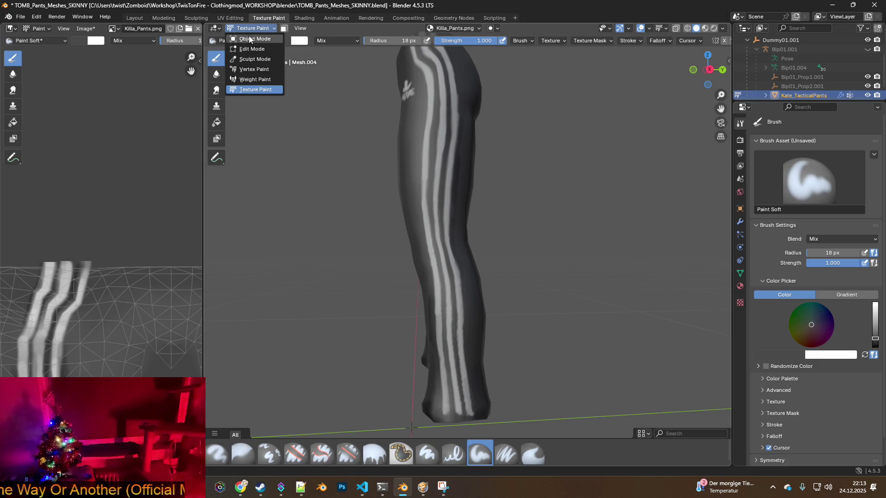
pyautogui.click(249, 36)
pyautogui.moveTo(386, 88)
pyautogui.mouseDown(button='middle')
pyautogui.moveTo(453, 120)
pyautogui.moveTo(528, 129)
pyautogui.moveTo(299, 142)
pyautogui.moveTo(457, 130)
pyautogui.moveTo(483, 102)
pyautogui.moveTo(461, 115)
pyautogui.moveTo(502, 139)
pyautogui.moveTo(406, 137)
pyautogui.moveTo(520, 145)
pyautogui.moveTo(435, 138)
pyautogui.mouseUp(button='middle')
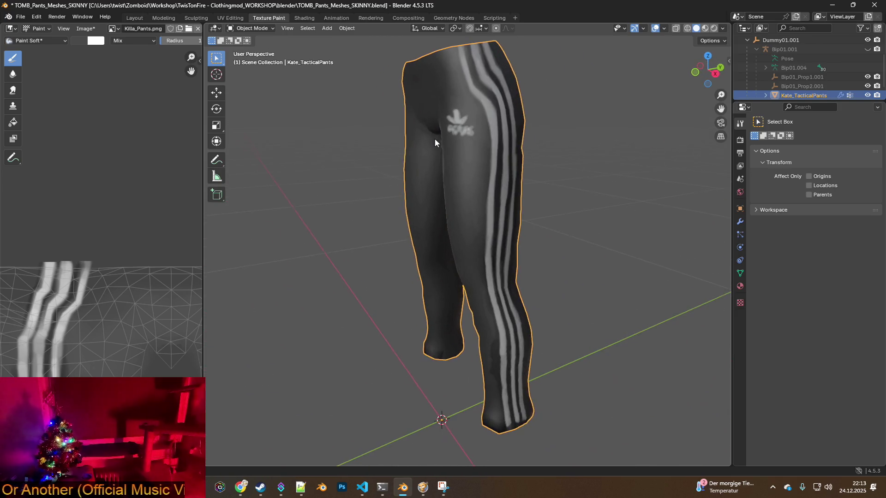
pyautogui.click(248, 29)
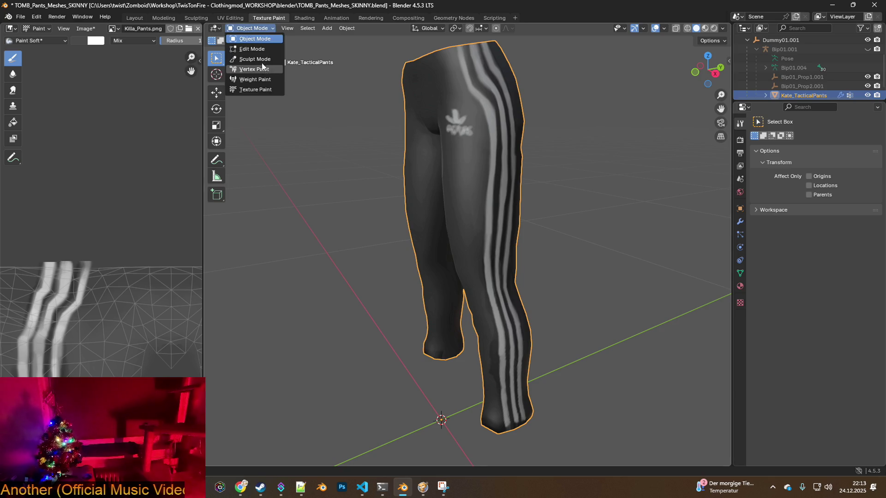
pyautogui.click(261, 90)
pyautogui.moveTo(433, 138); pyautogui.dragTo(478, 149, button='middle')
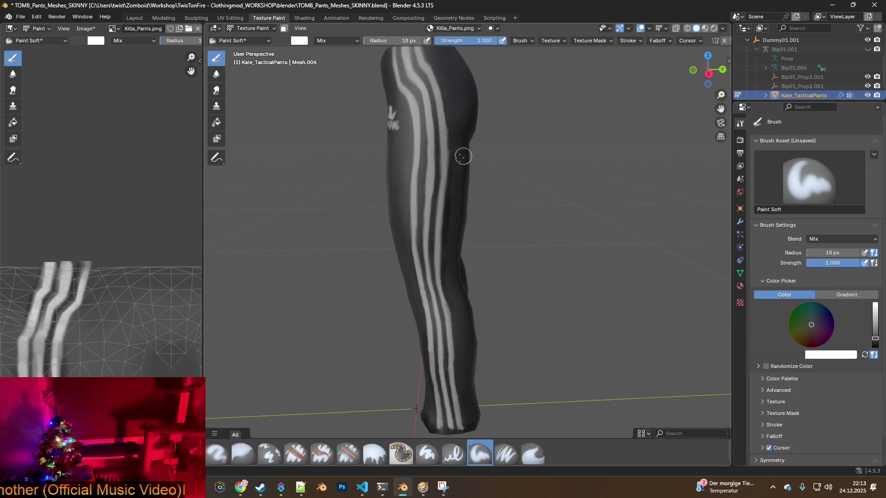
# - Zoom in on the striped leg and eyedrop the dark pants grey as the brush colour
pyautogui.scroll(2, 455, 159)
pyautogui.scroll(-2, 450, 160)
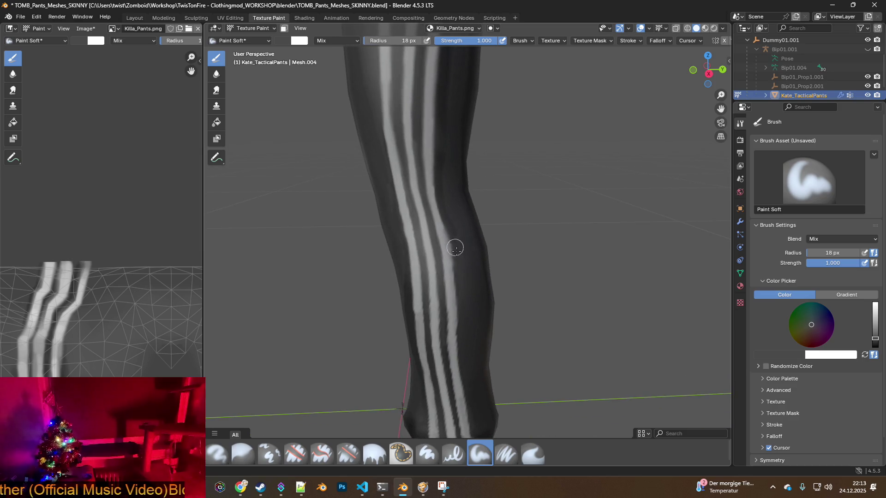
pyautogui.moveTo(460, 286); pyautogui.dragTo(473, 174, button='middle')
pyautogui.scroll(4, 440, 203)
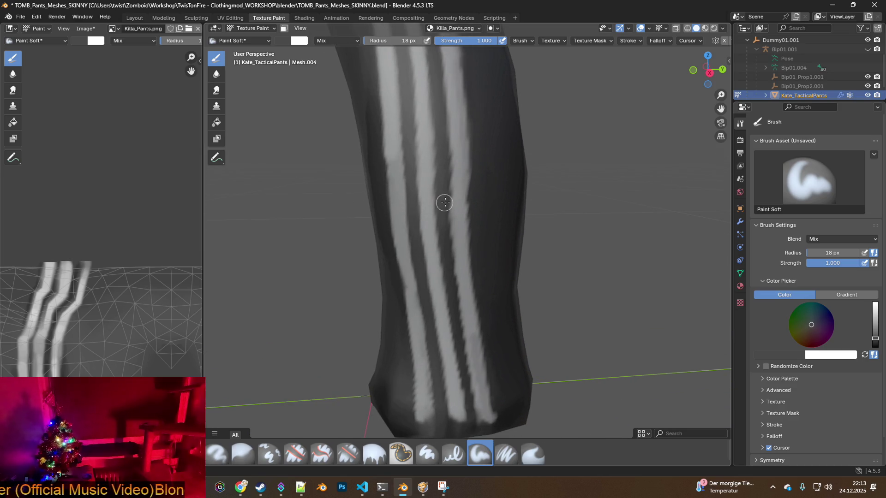
pyautogui.press('s')
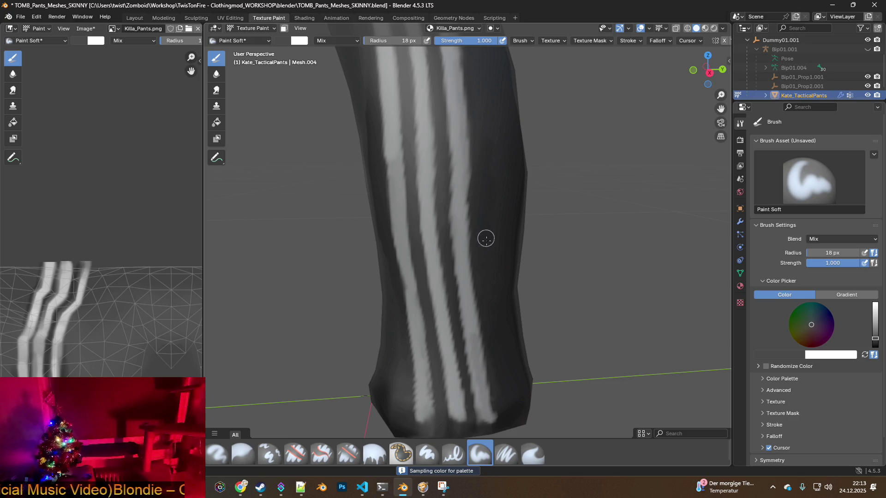
pyautogui.click(37, 17)
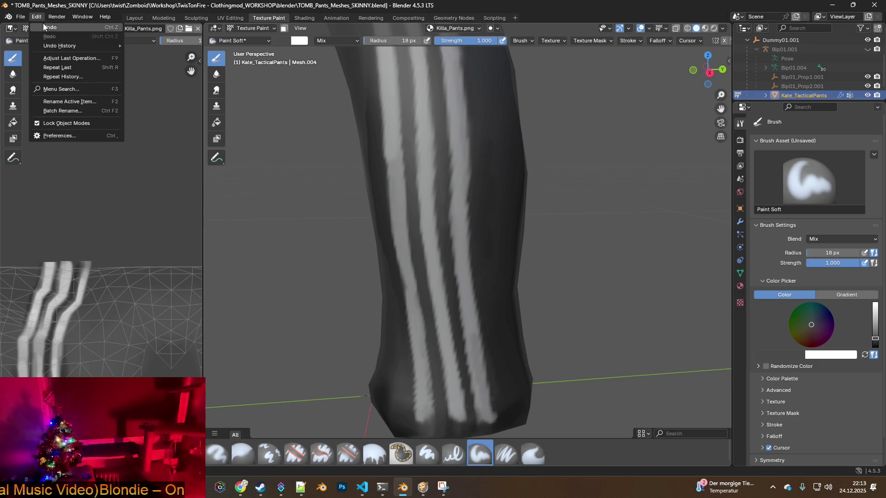
pyautogui.press('s')
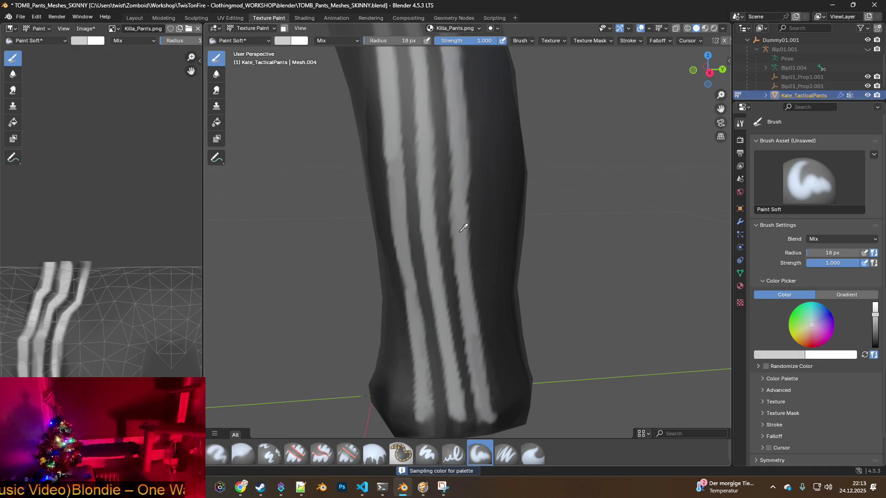
pyautogui.click(459, 231)
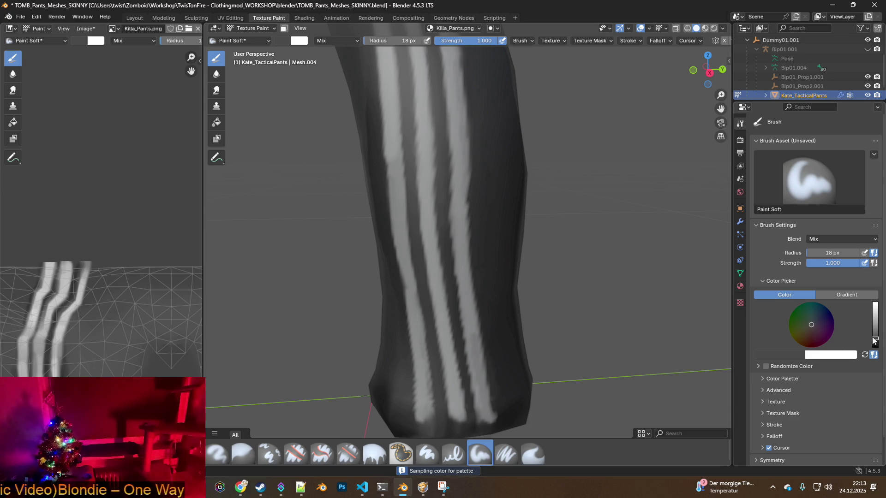
# - Sample the light stripe grey and dark grey from the texture image, then choose Paint Hard Pressure
pyautogui.scroll(-2, 512, 198)
pyautogui.moveTo(504, 180)
pyautogui.mouseDown(button='middle')
pyautogui.moveTo(489, 192)
pyautogui.moveTo(439, 196)
pyautogui.mouseUp(button='middle')
pyautogui.click(48, 285)
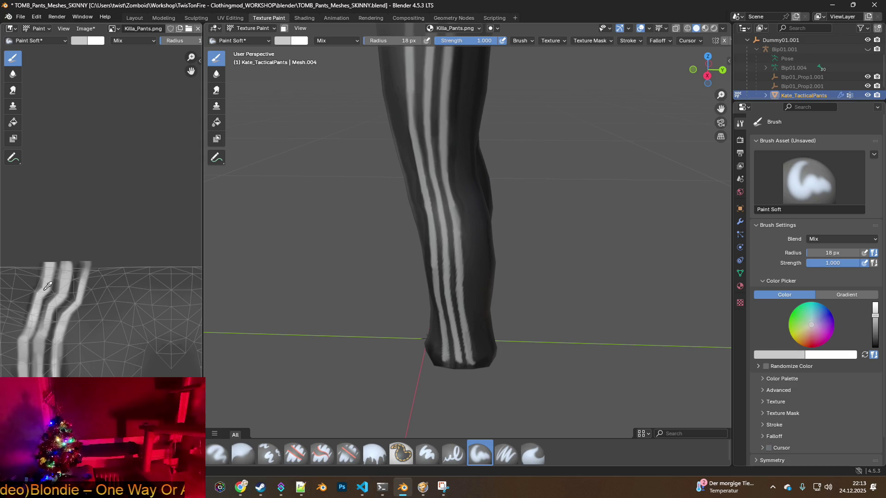
pyautogui.click(43, 294)
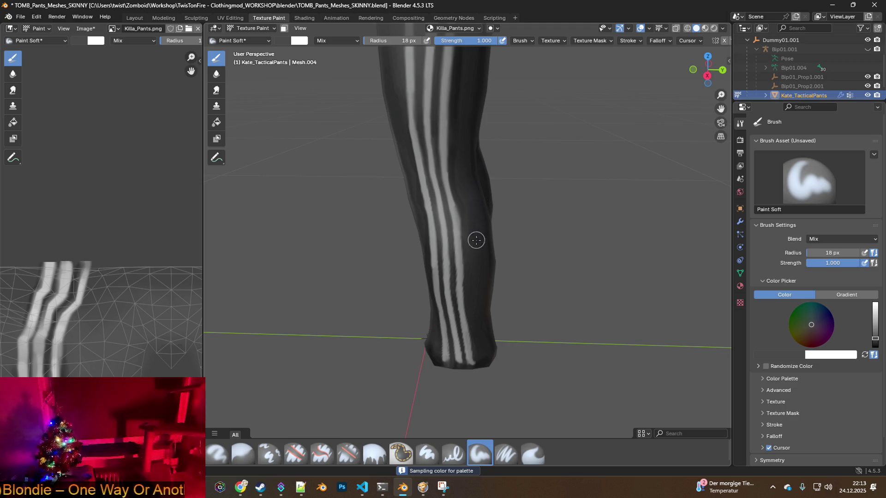
pyautogui.scroll(4, 474, 199)
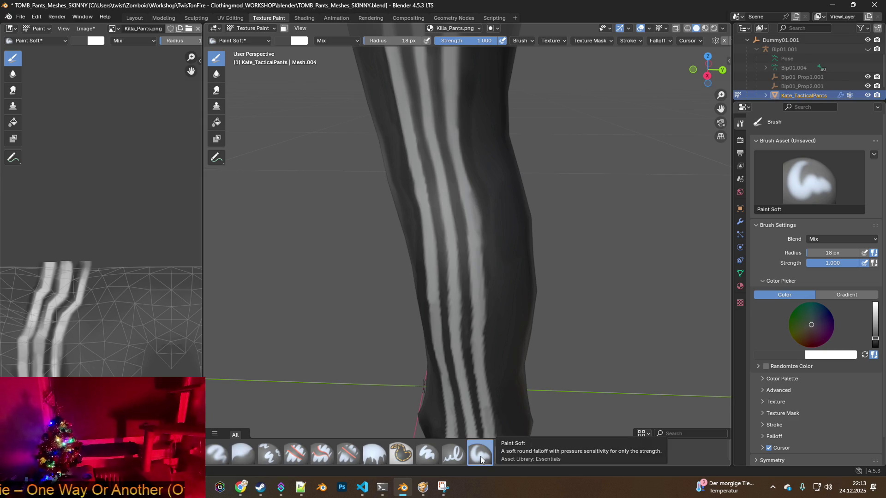
pyautogui.click(453, 455)
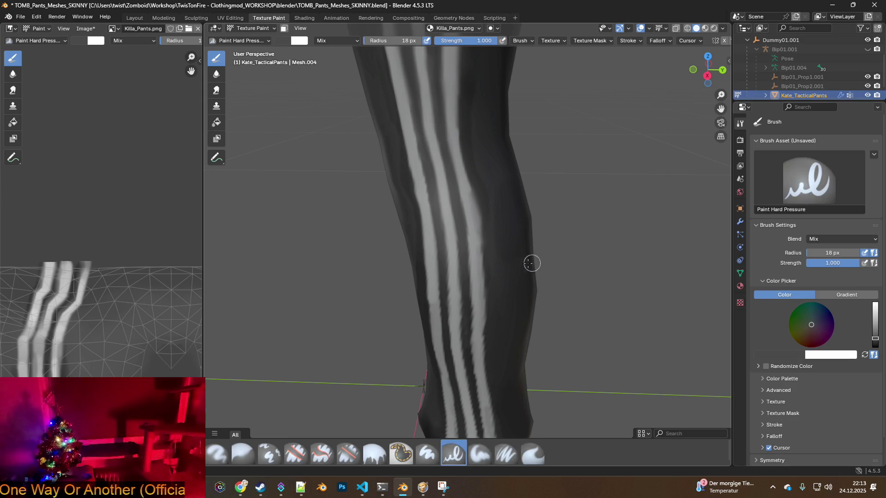
# - Eyedrop the dark grey between the stripes on the leg as the brush colour
pyautogui.press('ctrl')
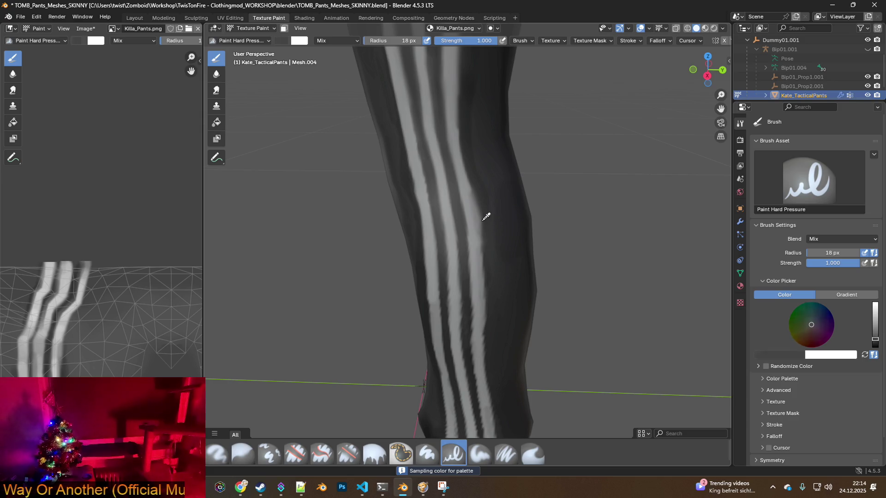
pyautogui.click(448, 223)
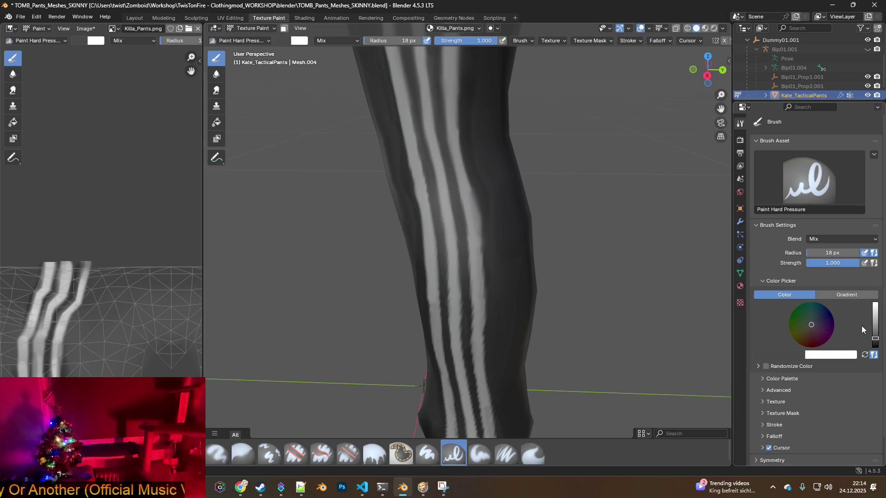
pyautogui.press('s')
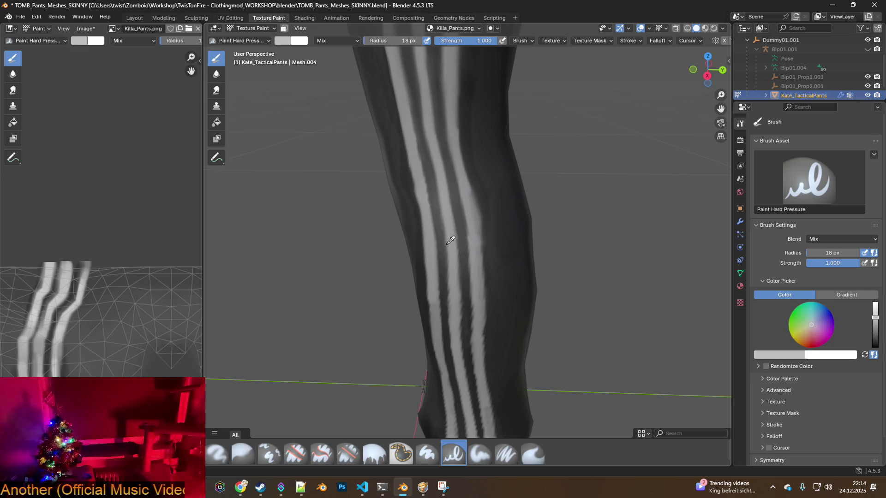
pyautogui.click(454, 239)
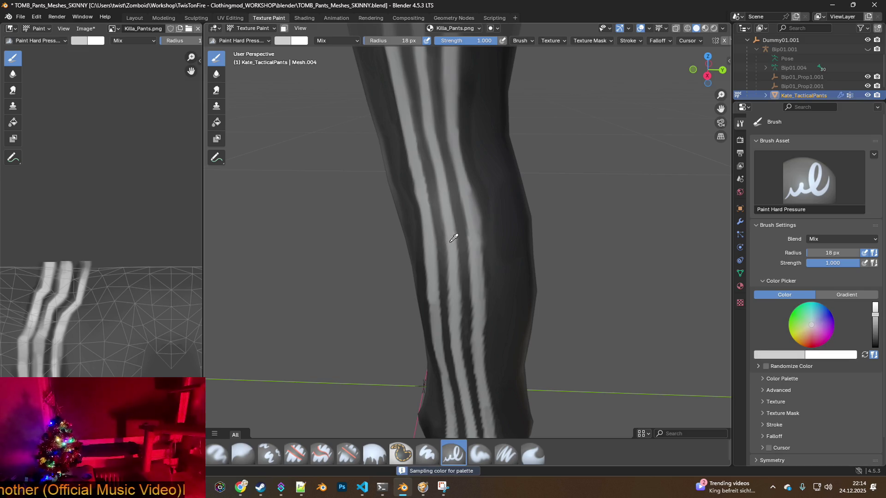
pyautogui.click(454, 239)
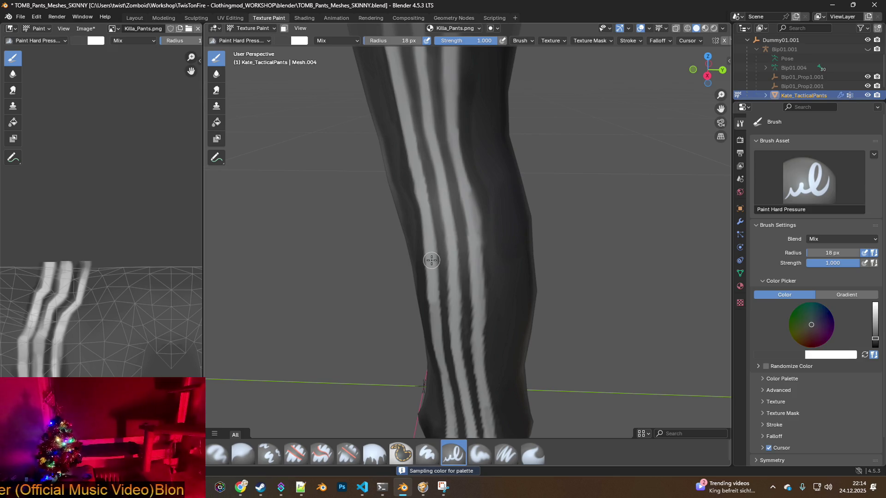
pyautogui.press('s')
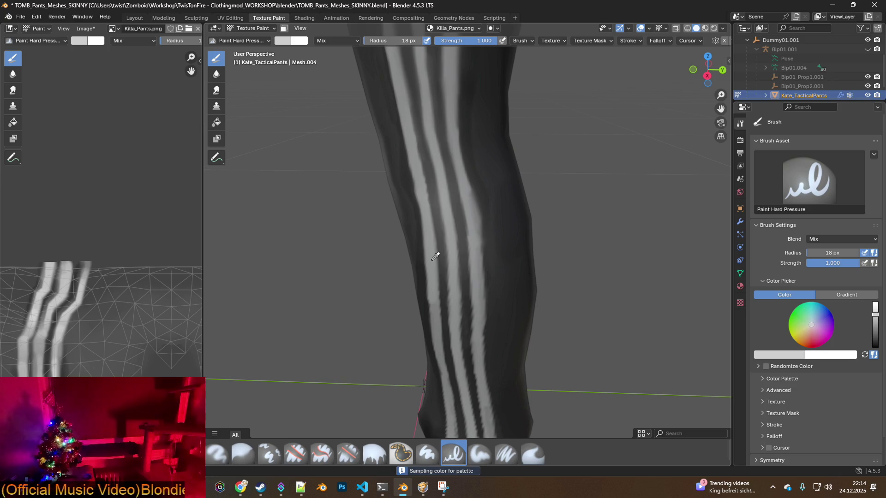
pyautogui.click(422, 258)
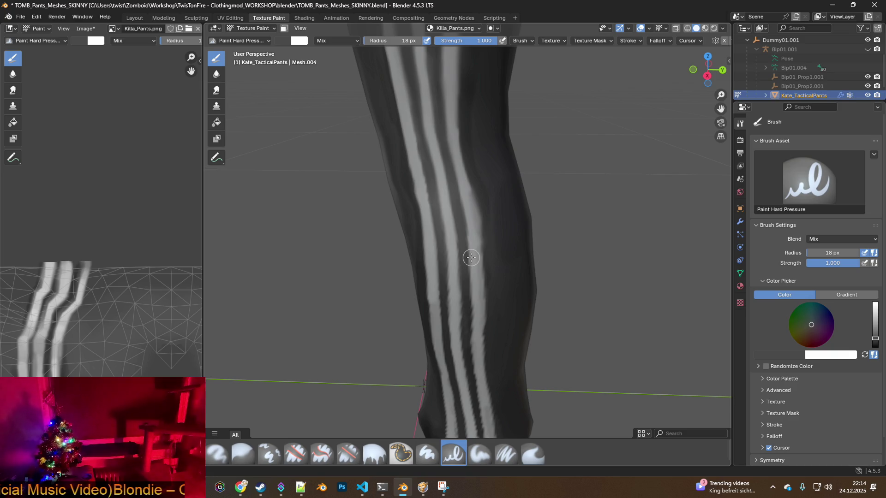
# - Commit another dark grey sample and open the Info Log of recent actions
pyautogui.press('s')
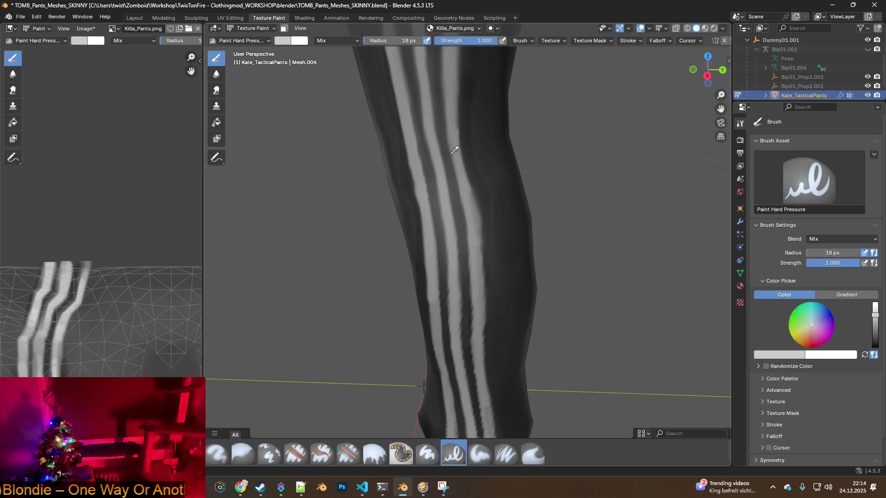
pyautogui.press('ctrl')
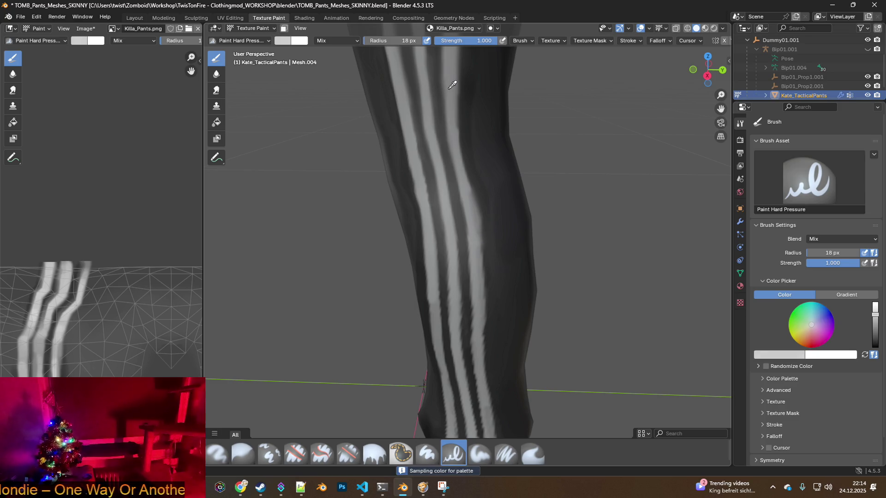
pyautogui.click(452, 85)
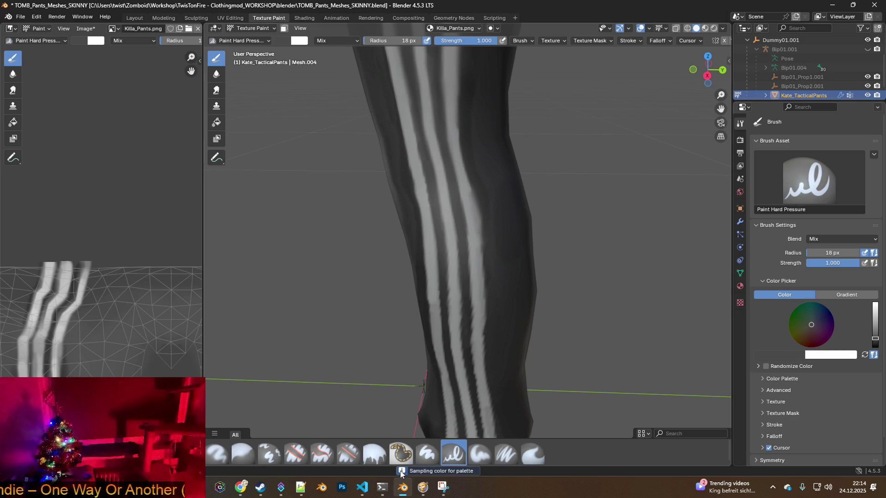
pyautogui.click(421, 472)
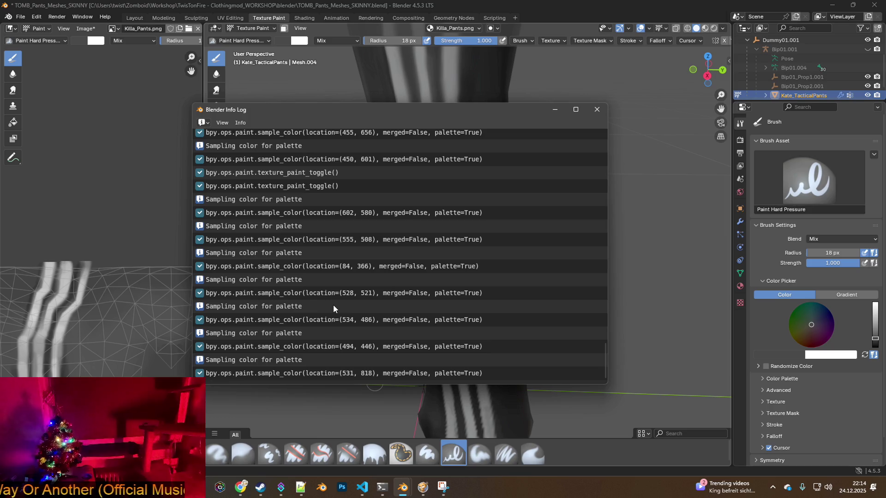
pyautogui.scroll(10, 334, 303)
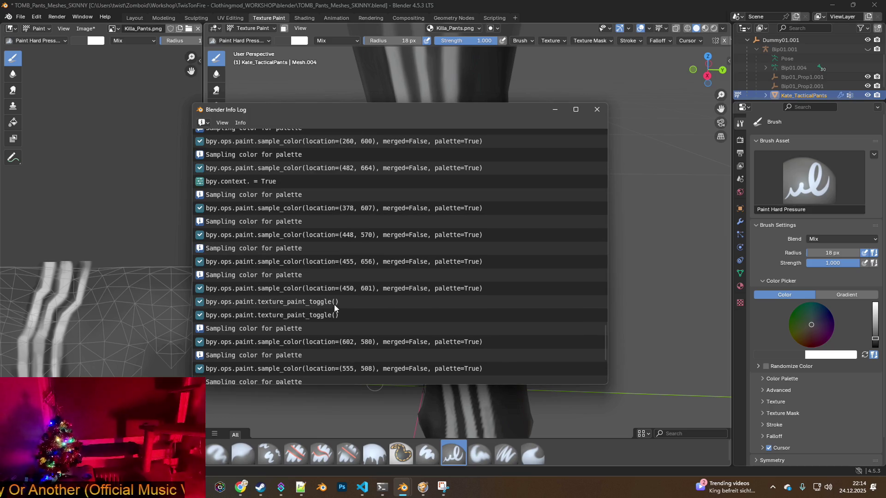
pyautogui.scroll(10, 334, 304)
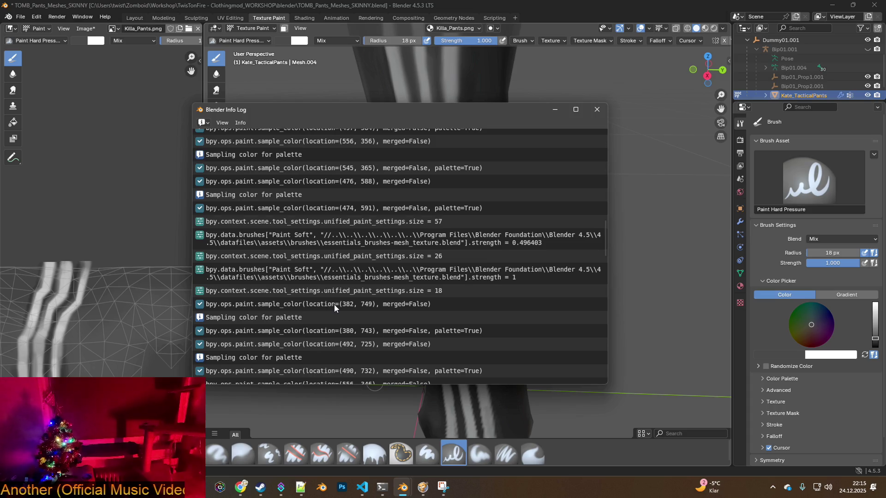
pyautogui.scroll(15, 334, 304)
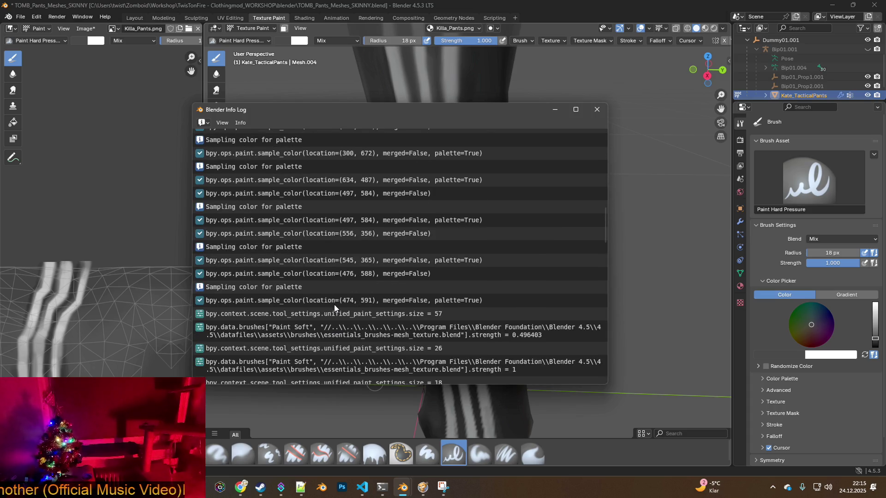
pyautogui.scroll(5, 334, 306)
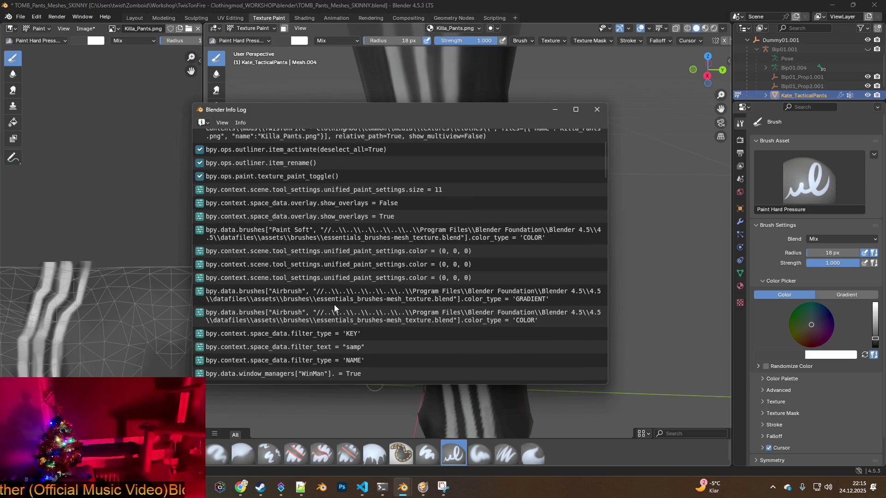
pyautogui.scroll(4, 335, 308)
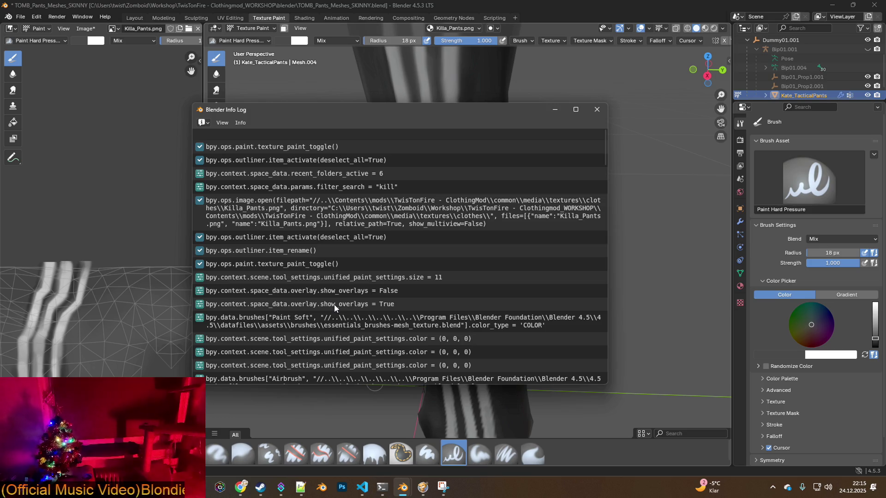
pyautogui.scroll(-18, 334, 308)
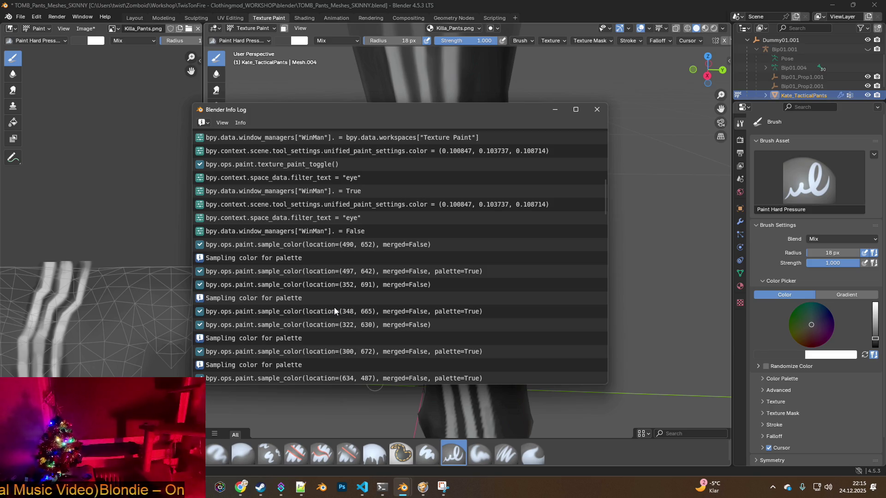
pyautogui.scroll(-20, 335, 308)
pyautogui.scroll(-20, 344, 312)
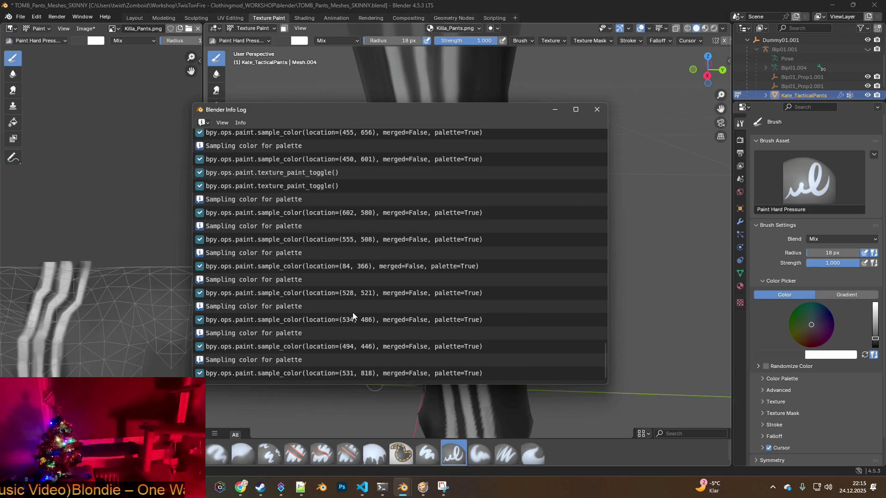
pyautogui.scroll(20, 352, 315)
pyautogui.scroll(15, 352, 315)
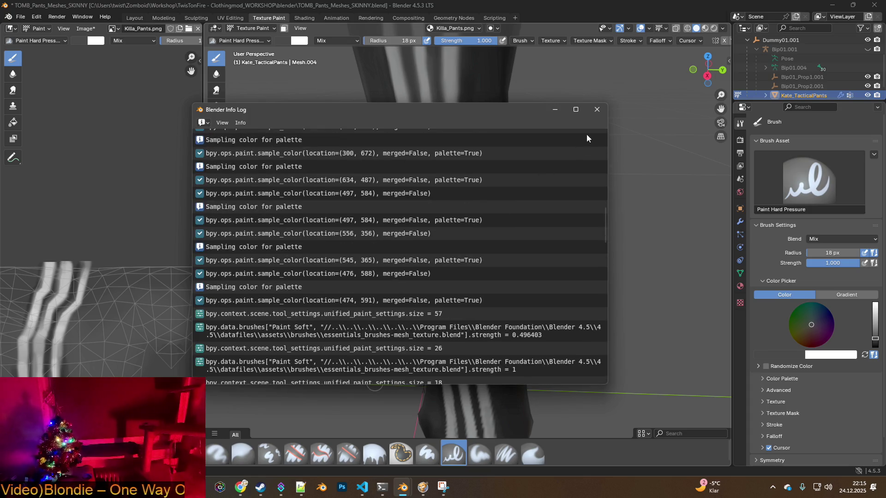
pyautogui.click(596, 109)
# - Orbit to a close side view of the leg and sample the near-black fabric as brush colour
pyautogui.moveTo(533, 257)
pyautogui.mouseDown(button='middle')
pyautogui.moveTo(401, 251)
pyautogui.moveTo(470, 247)
pyautogui.moveTo(466, 260)
pyautogui.mouseUp(button='middle')
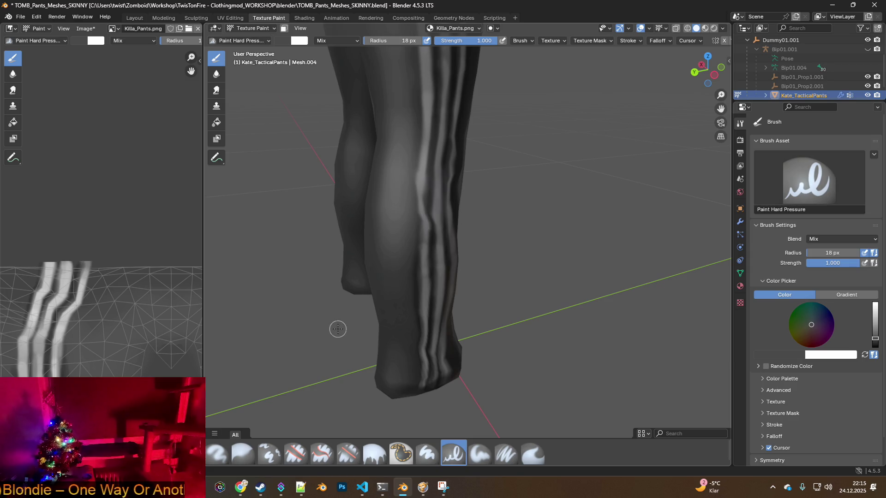
pyautogui.moveTo(462, 300)
pyautogui.mouseDown(button='middle')
pyautogui.moveTo(491, 333)
pyautogui.moveTo(538, 337)
pyautogui.moveTo(449, 322)
pyautogui.moveTo(480, 339)
pyautogui.mouseUp(button='middle')
pyautogui.press('s')
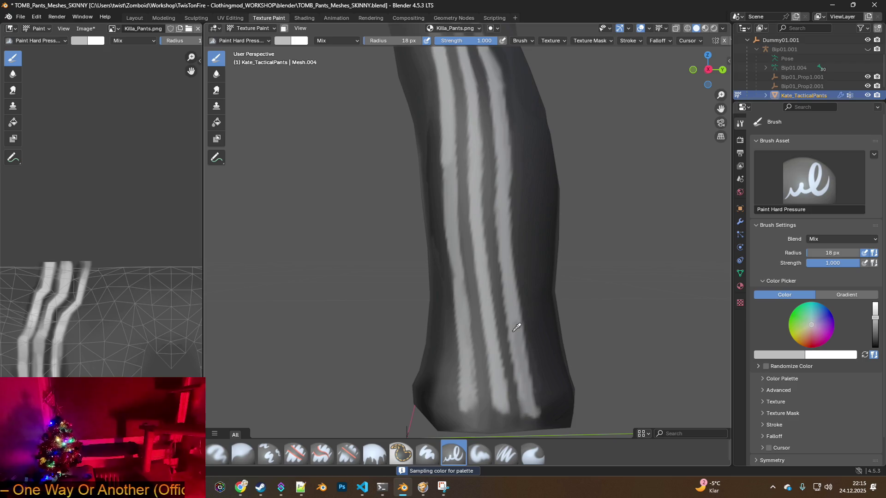
pyautogui.click(517, 329)
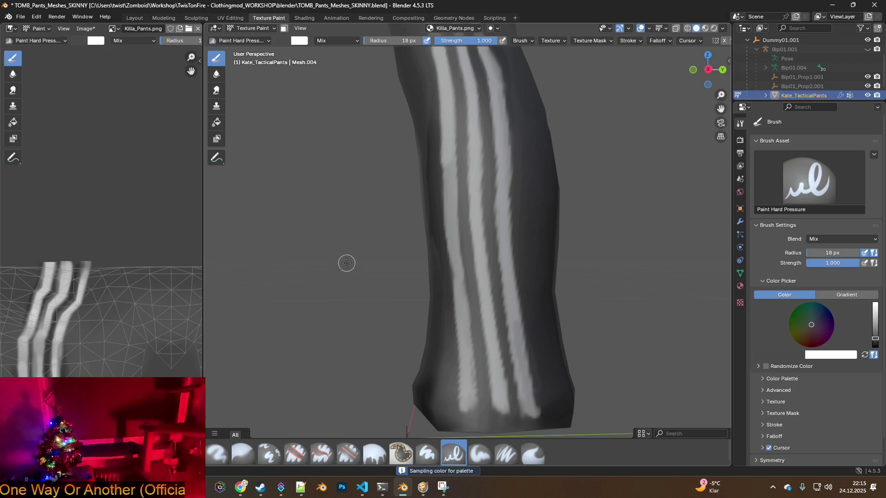
# - Save TOMB_Pants_Meshes_SKINNY.blend with its modified texture and quit Blender
pyautogui.click(19, 17)
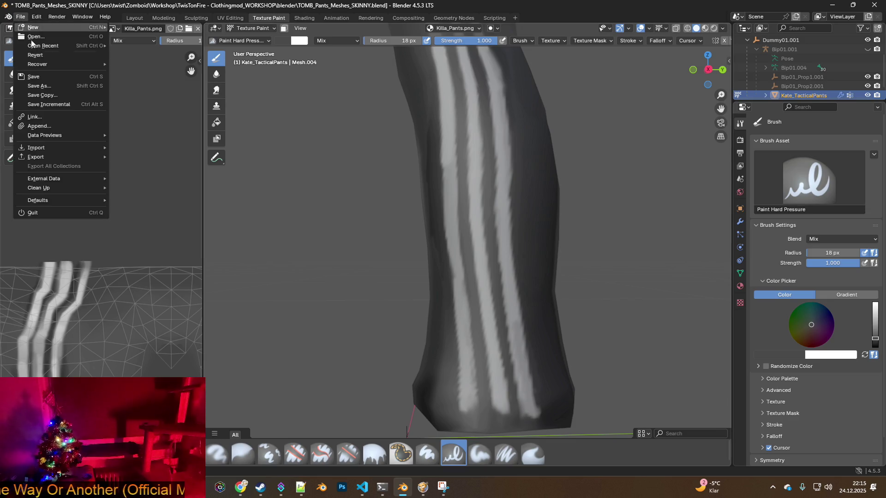
pyautogui.click(40, 76)
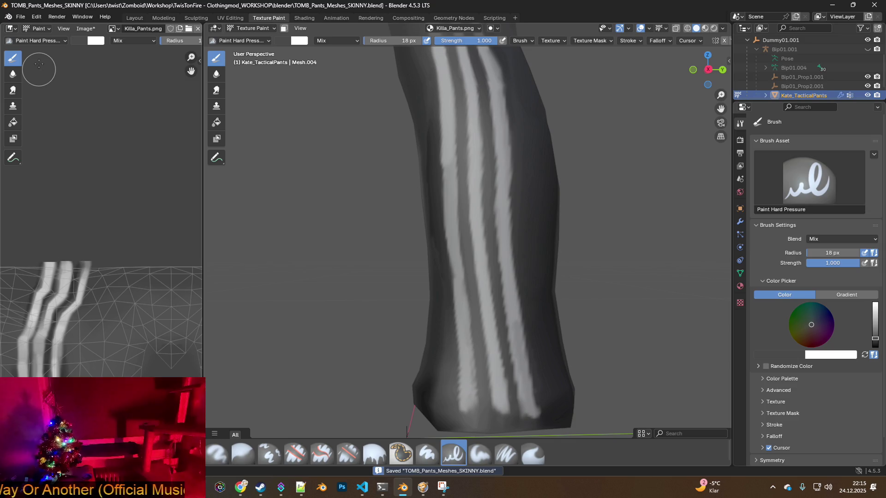
pyautogui.click(20, 17)
pyautogui.click(69, 211)
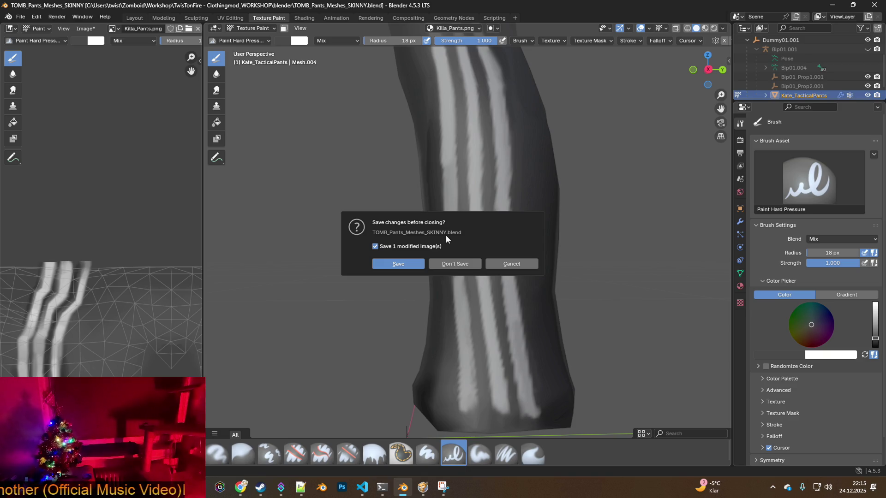
pyautogui.click(406, 262)
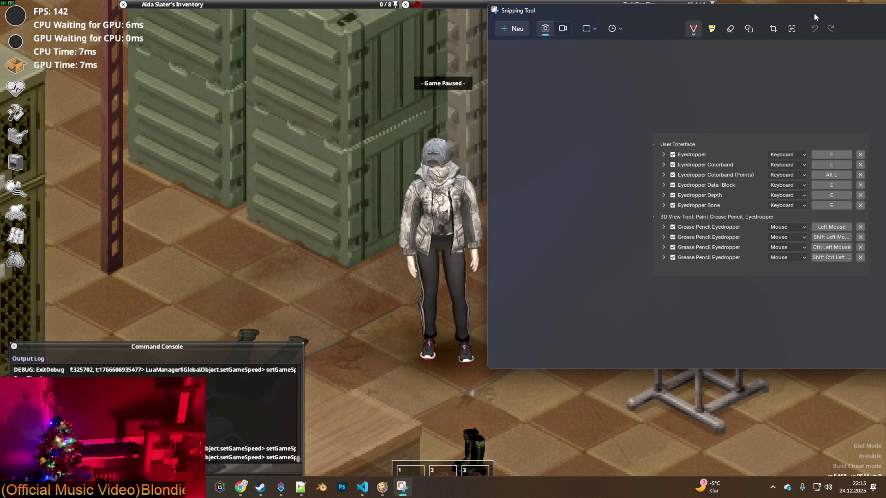
# - Close the Snipping Tool window and cycle through windows with Alt+Tab until Steam is in front
pyautogui.moveTo(814, 12); pyautogui.dragTo(619, 32)
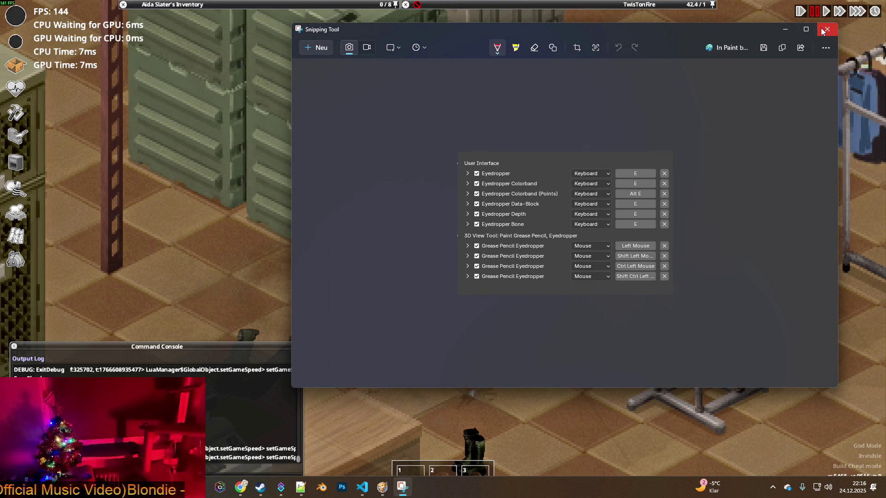
pyautogui.click(826, 29)
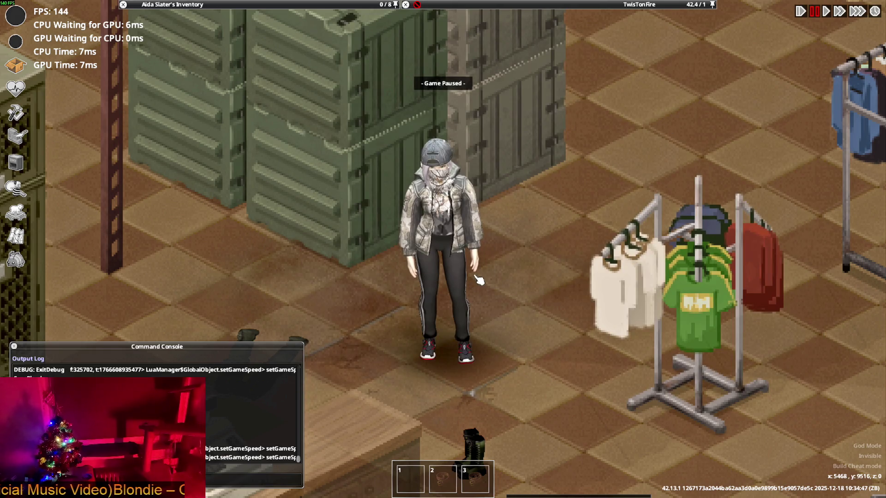
pyautogui.hotkey('alt', 'Tab')
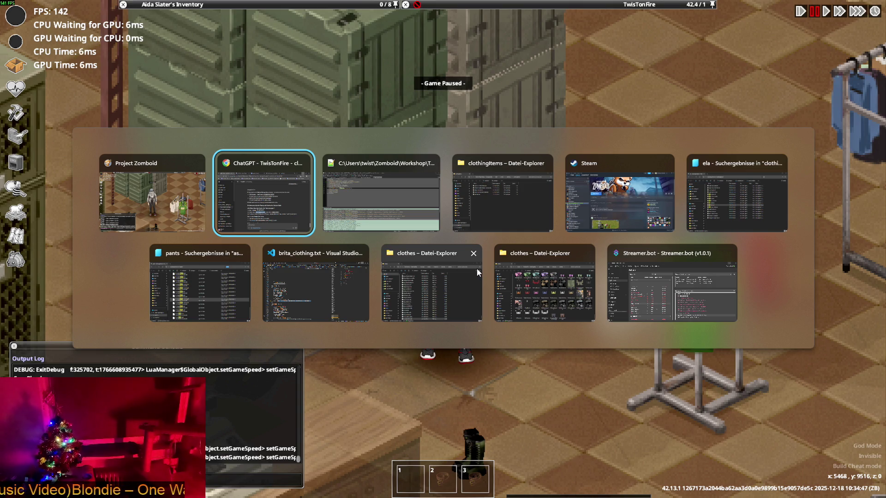
pyautogui.press('Tab')
pyautogui.press('Tab')
pyautogui.press('Tab')
pyautogui.press('Tab')
pyautogui.press('Tab')
pyautogui.press('Tab')
pyautogui.press('Tab')
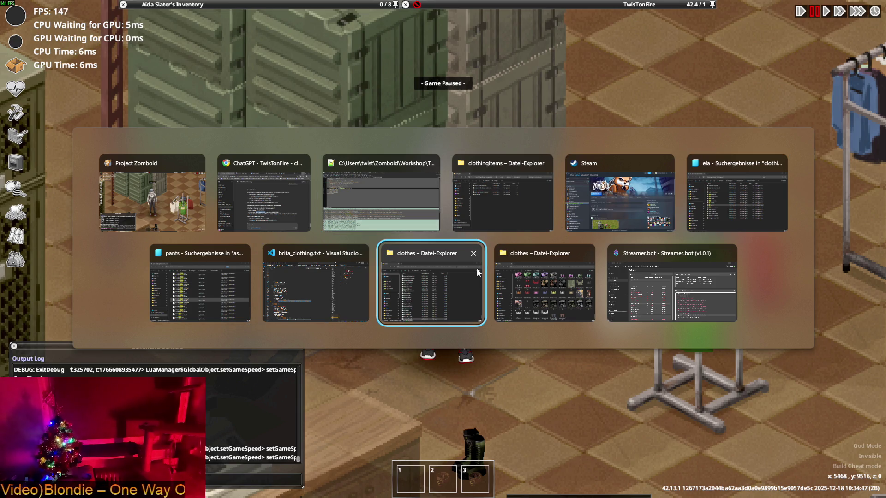
pyautogui.press('Tab')
pyautogui.press('Tab')
pyautogui.press('Tab')
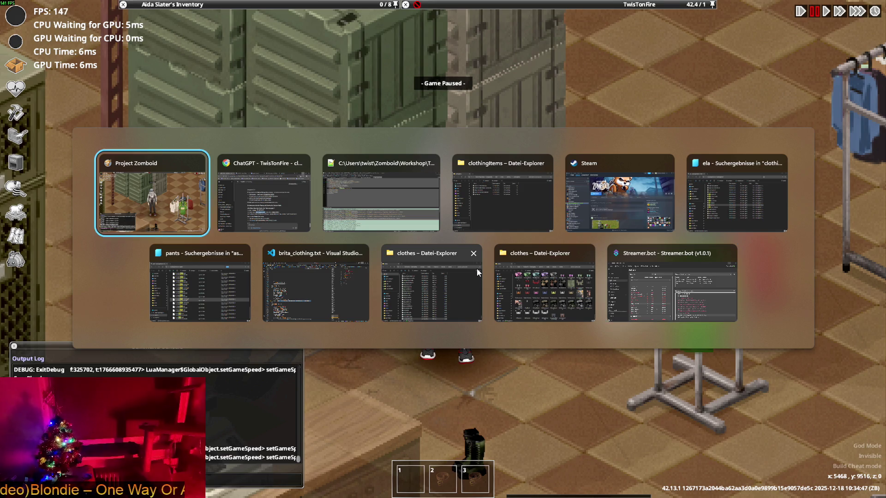
pyautogui.press('Tab')
pyautogui.press('Tab')
pyautogui.press('Tab')
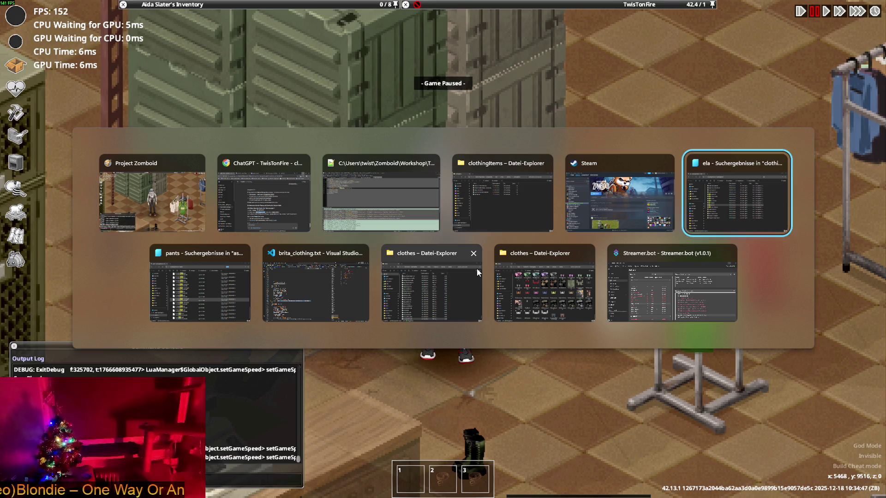
pyautogui.hotkey('alt', 'Tab')
pyautogui.hotkey('alt', 'Tab')
pyautogui.hotkey('alt', 'Tab')
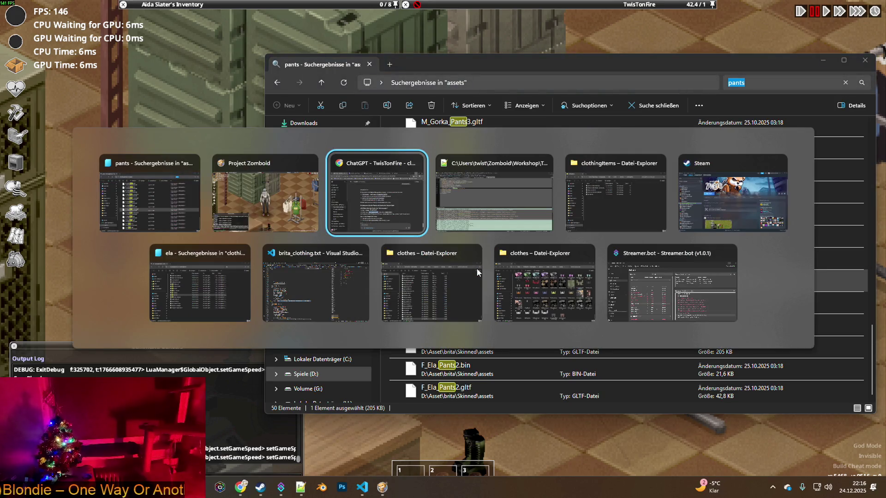
pyautogui.hotkey('alt', 'Tab')
pyautogui.hotkey('alt', 'Tab')
pyautogui.hotkey('alt', 'Tab')
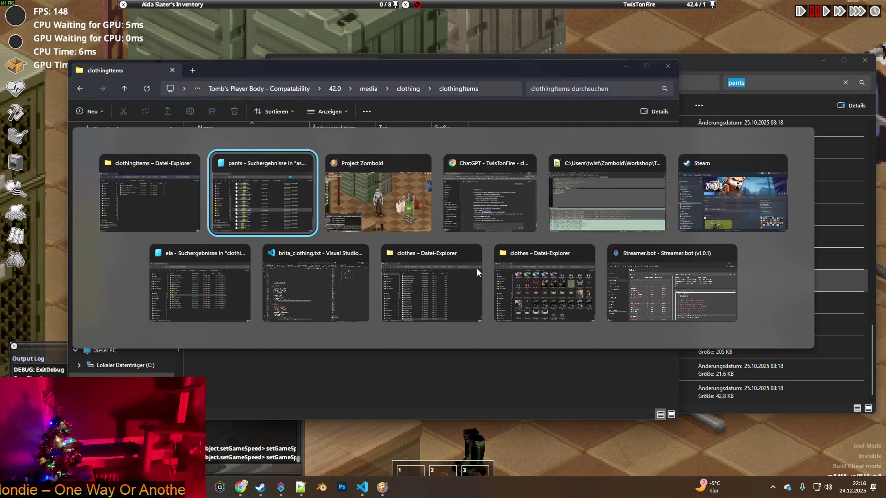
pyautogui.hotkey('alt', 'Tab')
pyautogui.hotkey('alt', 'Tab')
pyautogui.hotkey('alt', 'Tab')
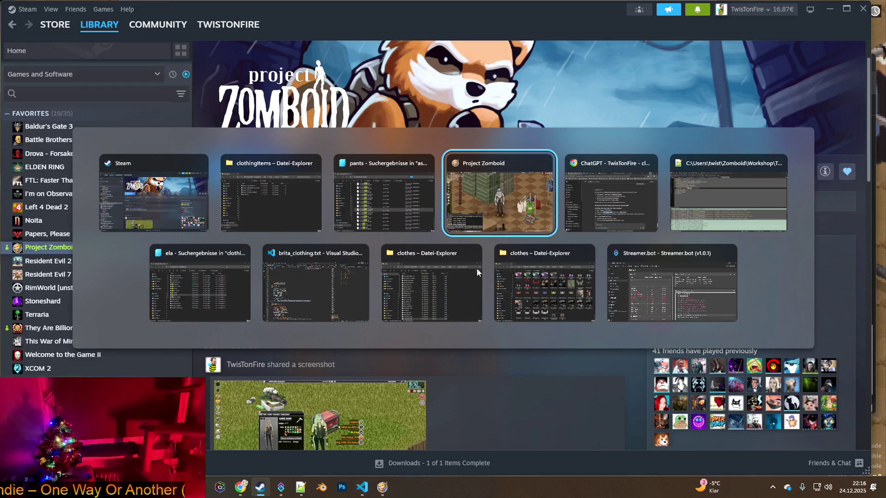
# - Browse Zomboid > Workshop > Clothingmod_WORKSHOP > blender in Explorer and open TOMB_Pants_Meshes_SKINNY.blend
pyautogui.hotkey('alt', 'Tab')
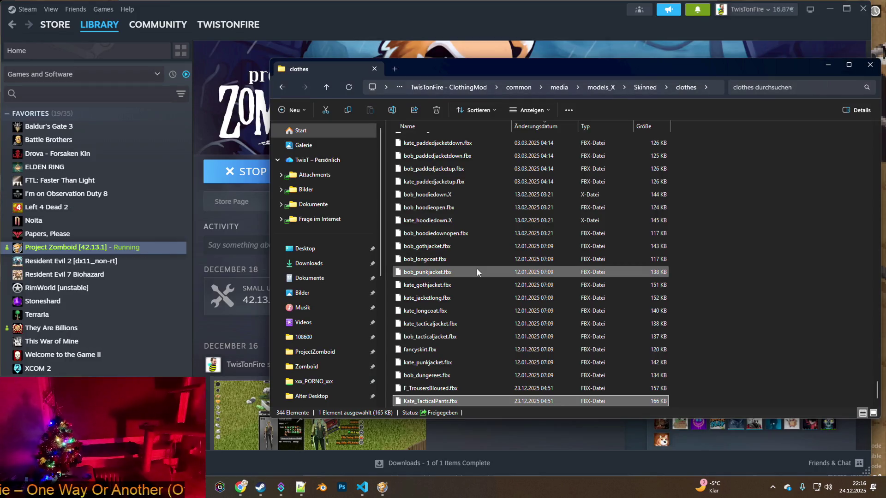
pyautogui.hotkey('alt', 'Tab')
pyautogui.hotkey('alt', 'Tab')
pyautogui.hotkey('alt', 'Tab')
pyautogui.hotkey('alt', 'Tab')
pyautogui.hotkey('alt', 'Tab')
pyautogui.hotkey('alt', 'Tab')
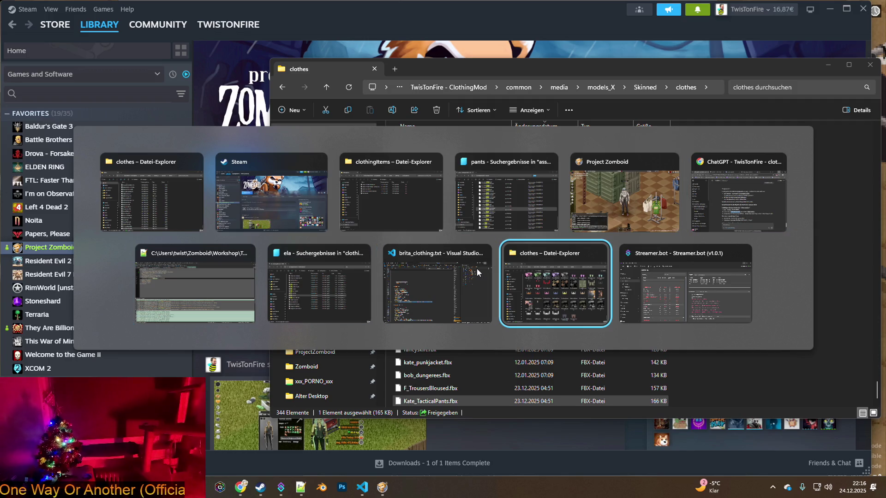
pyautogui.hotkey('alt', 'Tab')
pyautogui.hotkey('alt', 'Tab')
pyautogui.hotkey('alt', 'Tab')
pyautogui.hotkey('alt', 'Tab')
pyautogui.hotkey('alt', 'Tab')
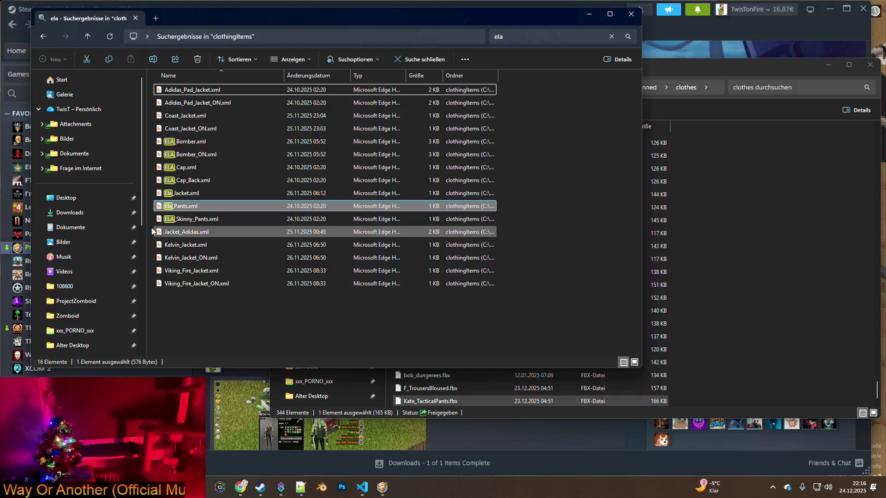
pyautogui.click(68, 315)
pyautogui.doubleClick(181, 242)
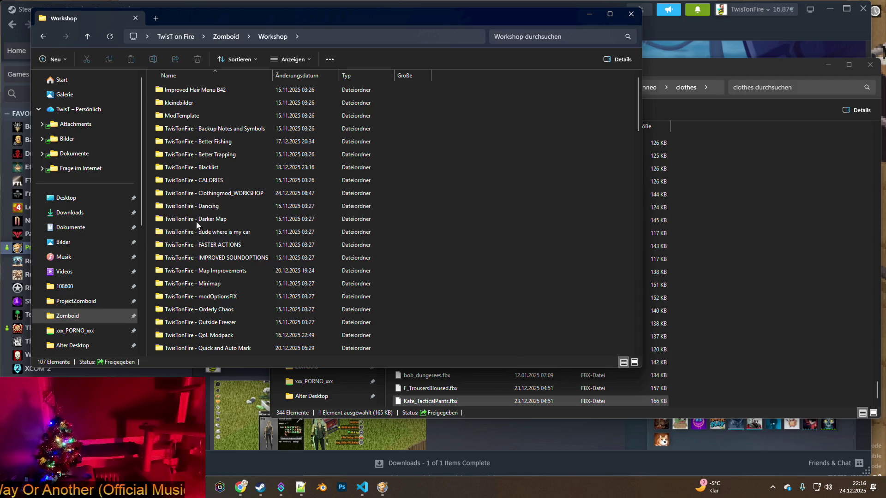
pyautogui.doubleClick(198, 193)
pyautogui.doubleClick(201, 103)
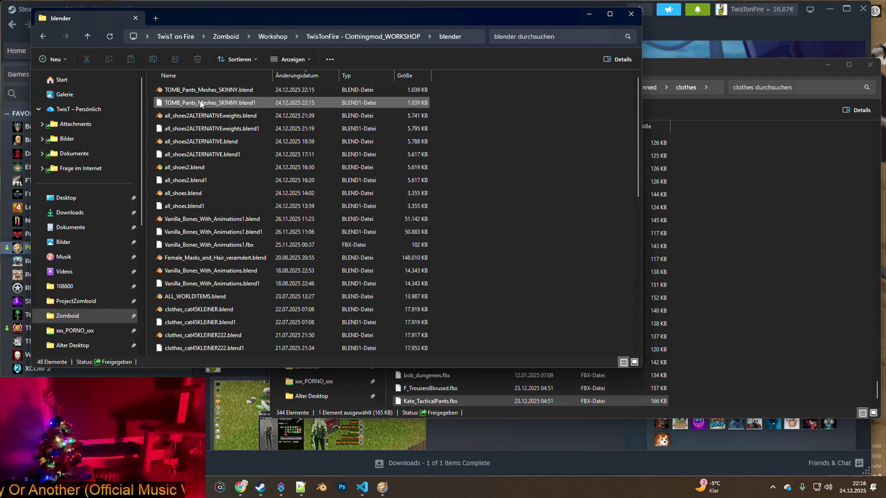
pyautogui.doubleClick(210, 90)
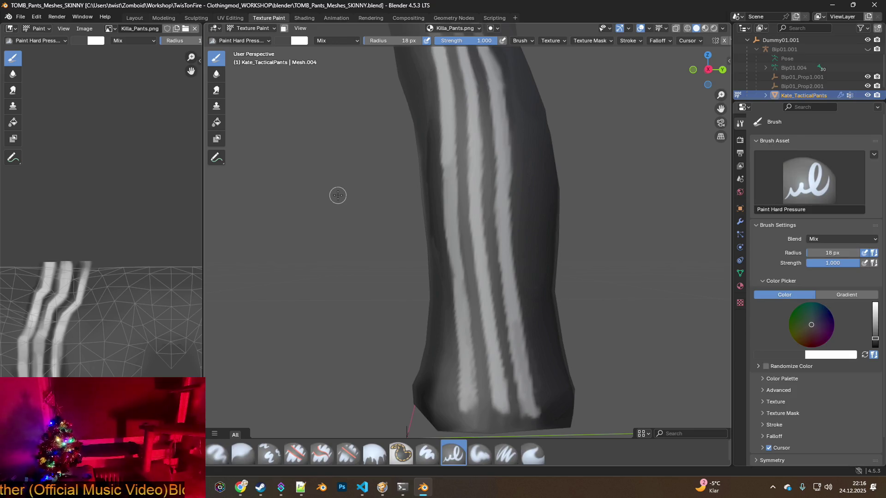
pyautogui.press('s')
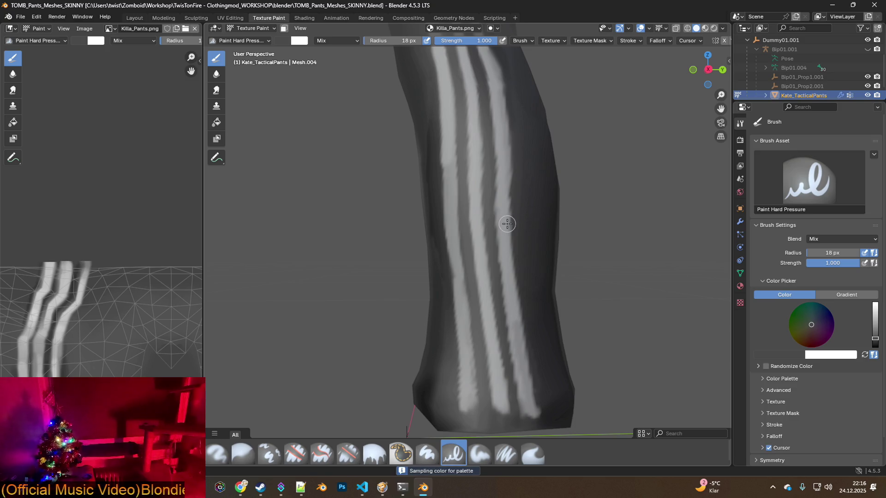
pyautogui.press('s')
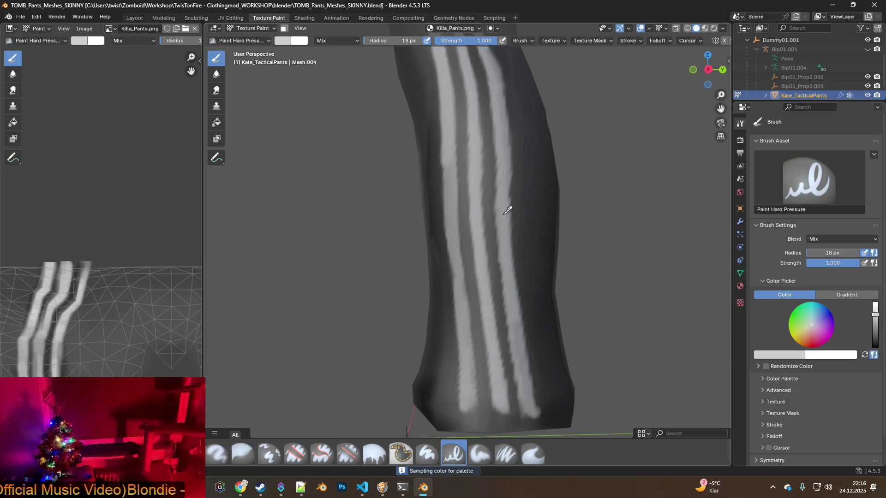
pyautogui.click(506, 206)
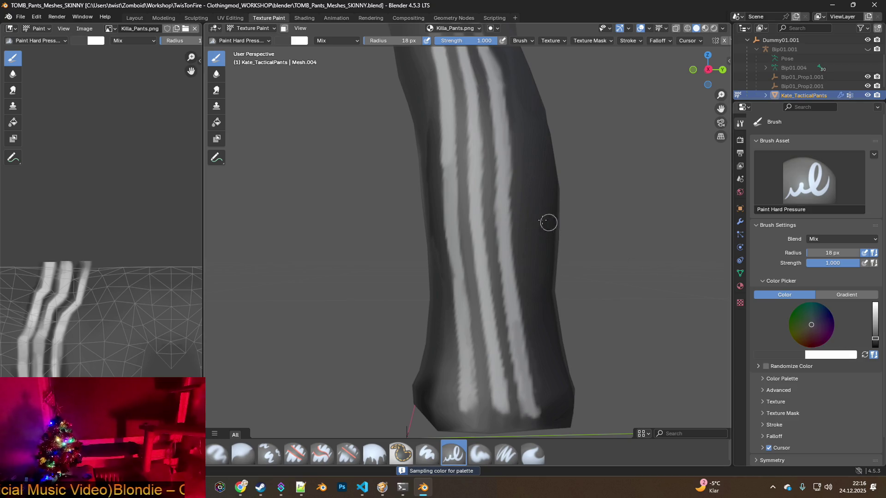
pyautogui.press('s')
pyautogui.click(504, 179)
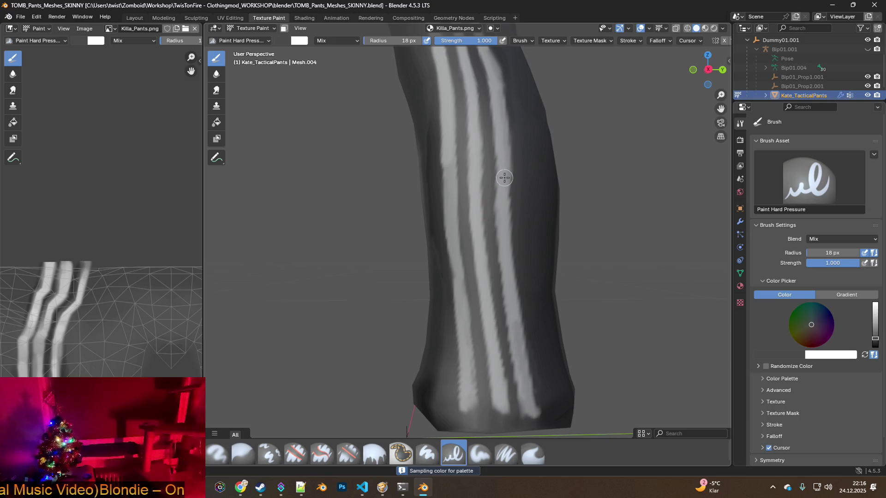
pyautogui.press('s')
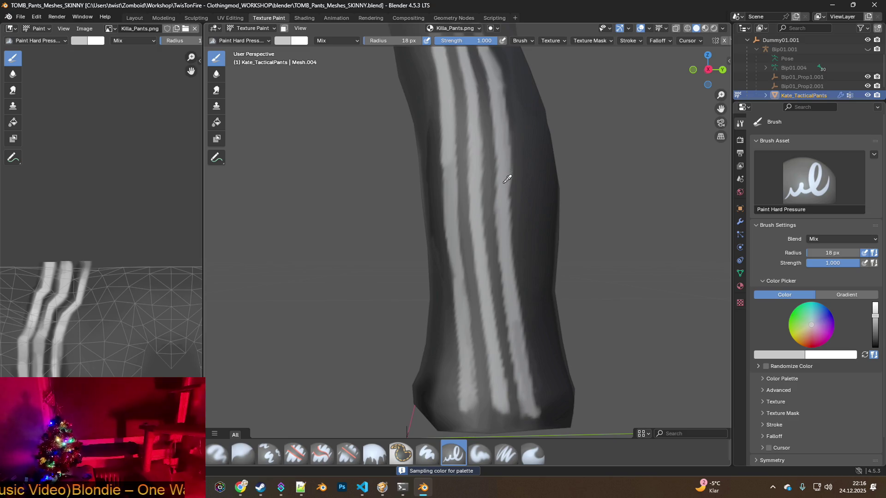
pyautogui.click(504, 179)
pyautogui.moveTo(554, 200); pyautogui.dragTo(549, 204, button='middle')
pyautogui.scroll(-5, 549, 204)
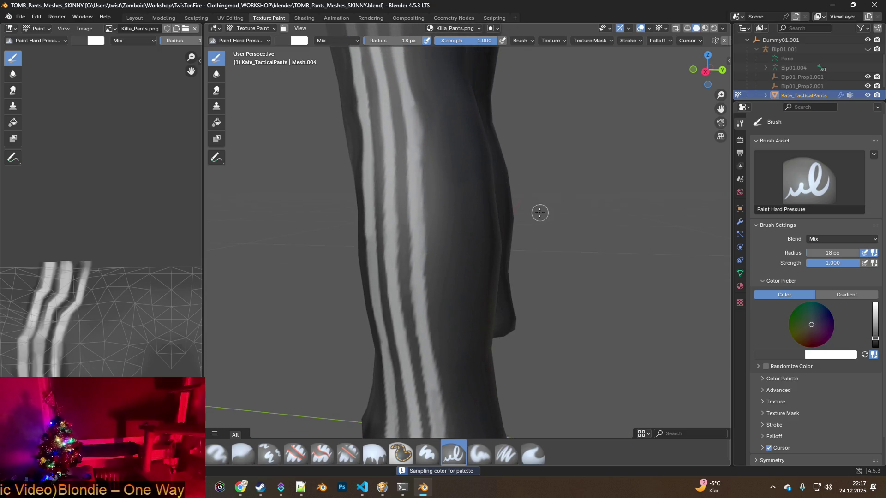
pyautogui.moveTo(477, 199); pyautogui.dragTo(518, 208, button='middle')
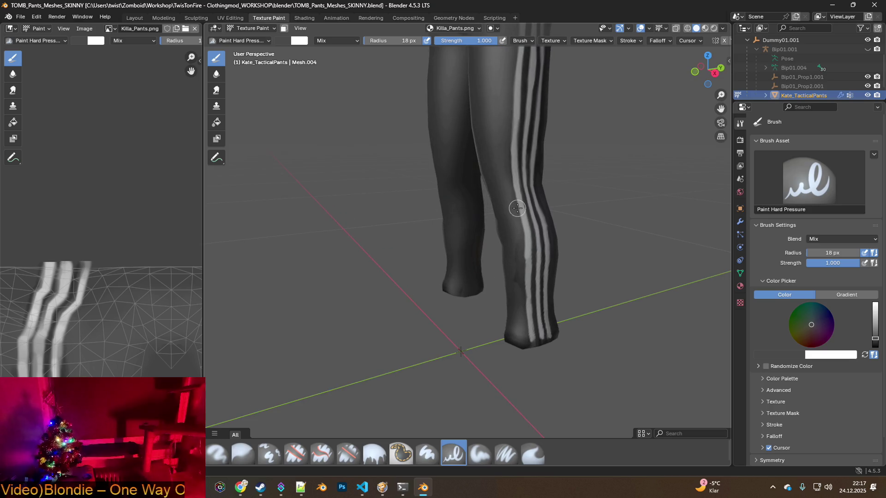
pyautogui.scroll(3, 524, 237)
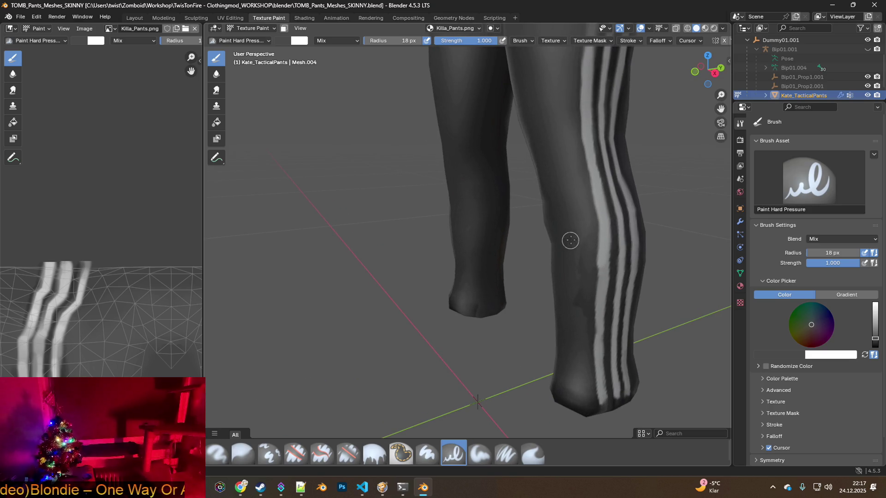
pyautogui.press('s')
pyautogui.moveTo(603, 257); pyautogui.dragTo(515, 232, button='middle')
pyautogui.scroll(4, 515, 233)
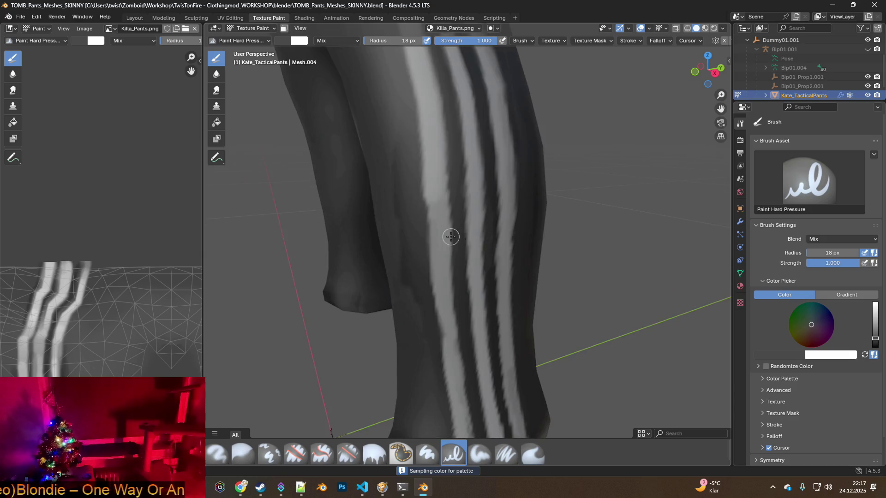
pyautogui.click(535, 122)
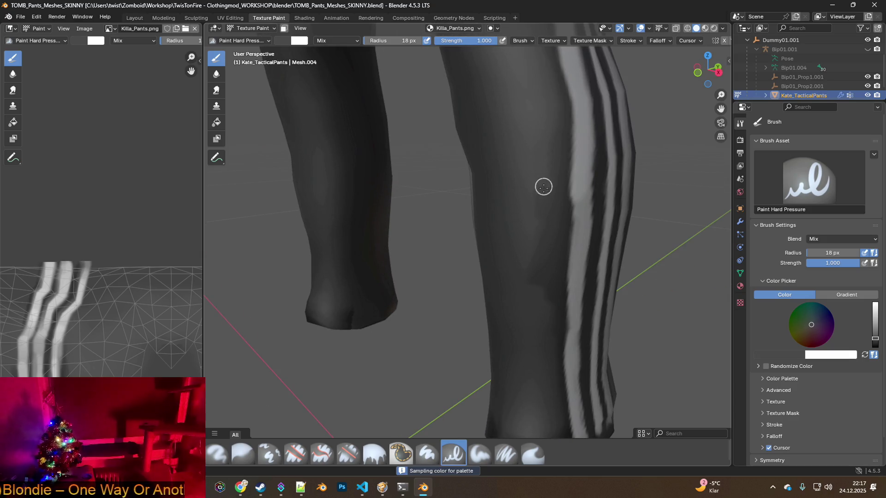
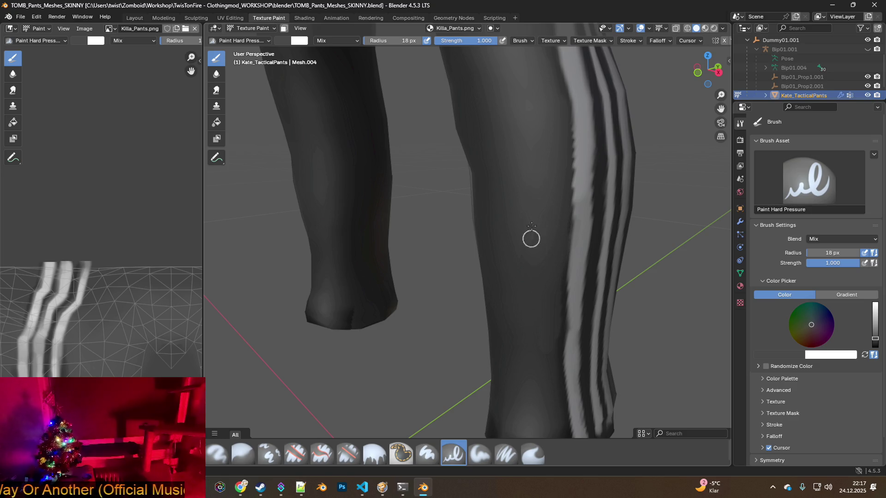
# - Sample the dark grey from the pants leg and dab it onto a white side stripe
pyautogui.moveTo(534, 334); pyautogui.dragTo(531, 314)
pyautogui.press('s')
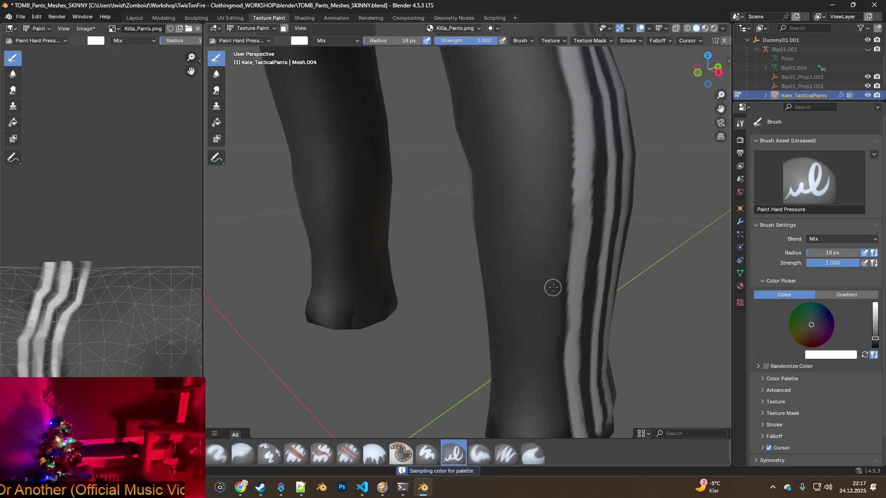
pyautogui.moveTo(554, 287); pyautogui.dragTo(505, 261, button='middle')
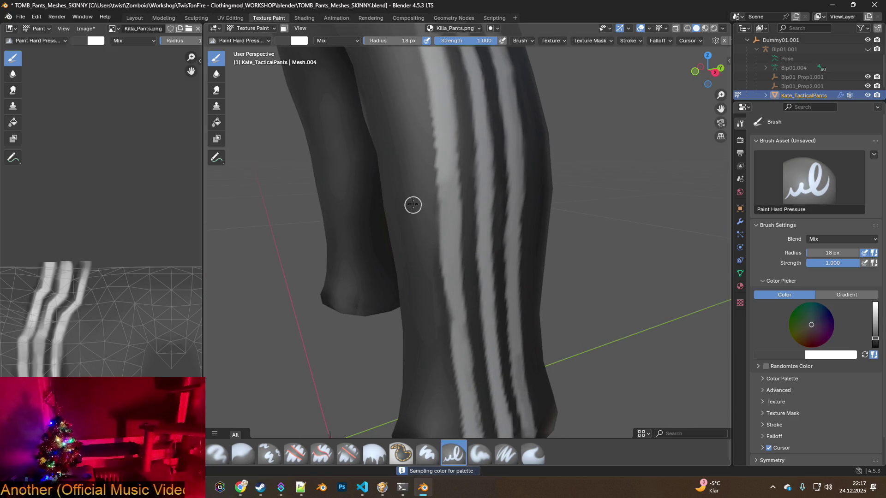
pyautogui.moveTo(450, 229)
pyautogui.mouseDown(button='middle')
pyautogui.moveTo(526, 231)
pyautogui.moveTo(452, 249)
pyautogui.mouseUp(button='middle')
pyautogui.press('s')
pyautogui.click(449, 250)
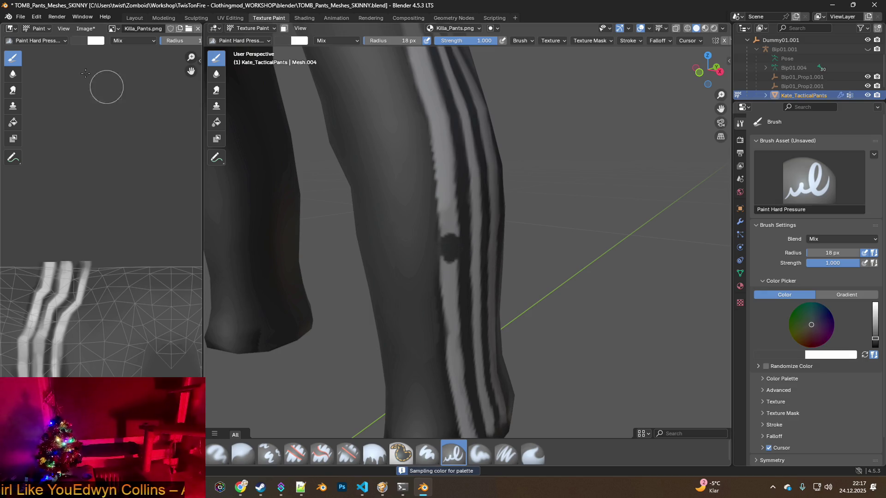
pyautogui.click(41, 20)
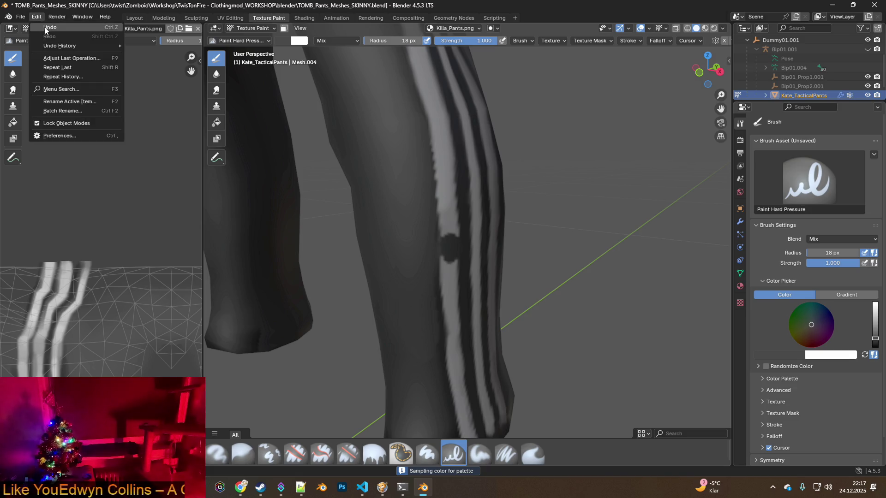
# - Undo the dark dab, check the clean stripes from two angles, and switch to ChatGPT
pyautogui.click(50, 27)
pyautogui.moveTo(439, 170); pyautogui.dragTo(466, 190, button='middle')
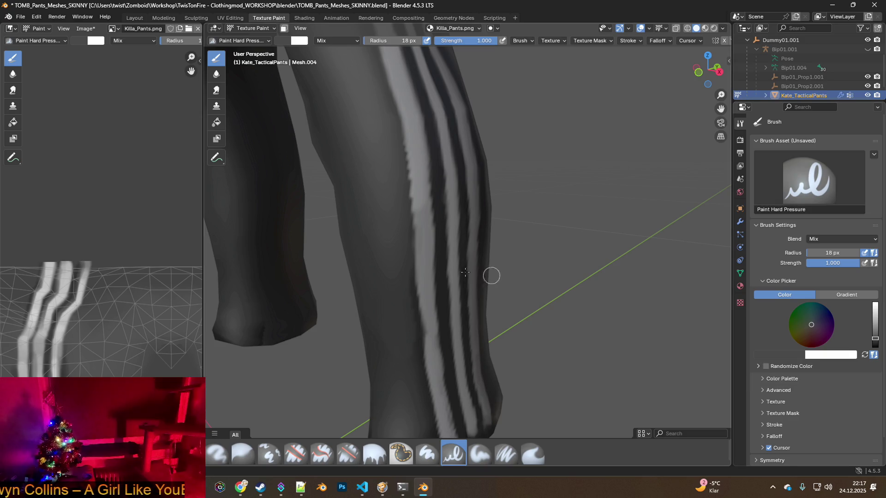
pyautogui.moveTo(443, 240); pyautogui.dragTo(376, 243, button='middle')
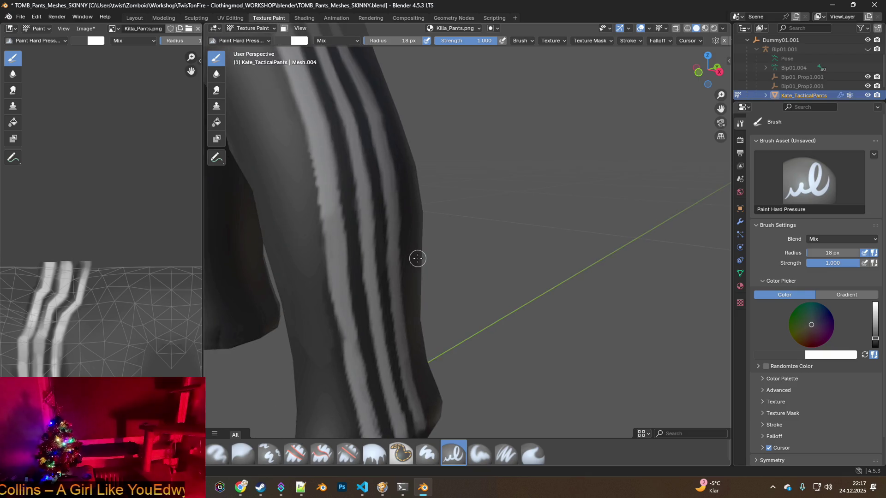
pyautogui.hotkey('alt', 'Tab')
pyautogui.hotkey('alt', 'Tab')
pyautogui.hotkey('alt', 'Tab')
pyautogui.hotkey('alt', 'Tab')
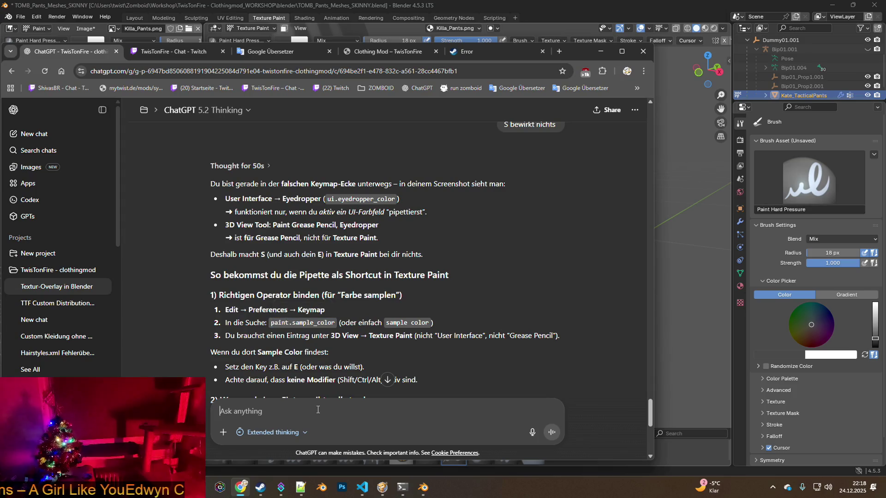
# - Write a German follow-up naming the picker shortcut and saying it no longer samples white
pyautogui.write('SHIFT x ist die ')
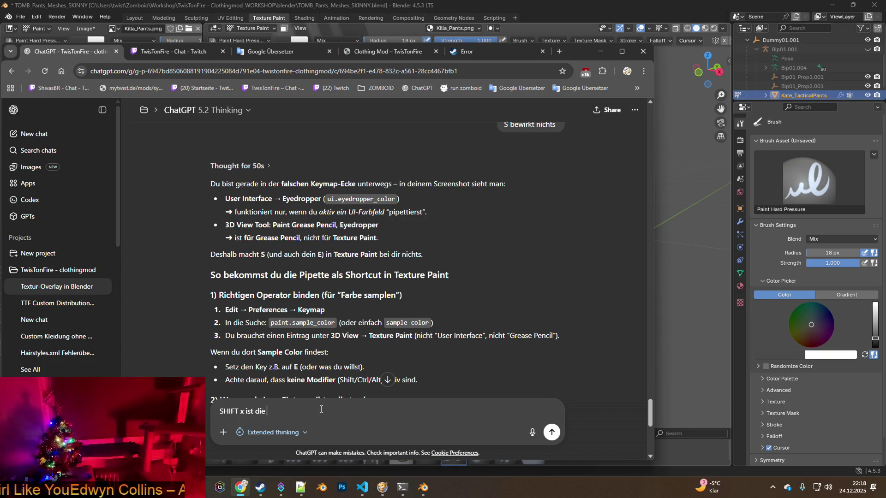
pyautogui.write('tastenko')
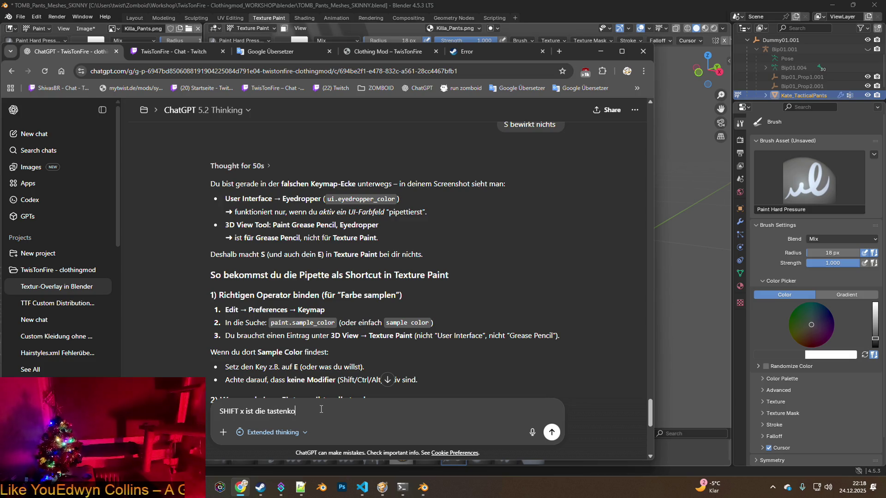
pyautogui.write('mbination für den')
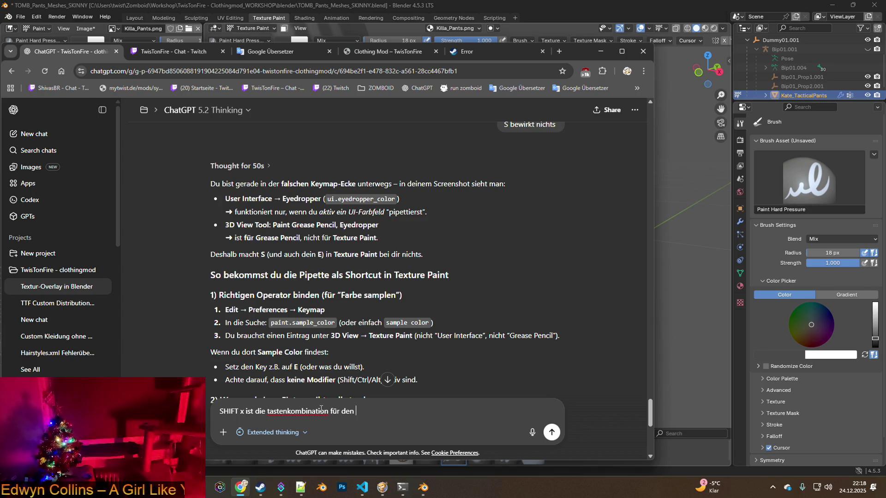
pyautogui.write('ker - aber ich ahb')
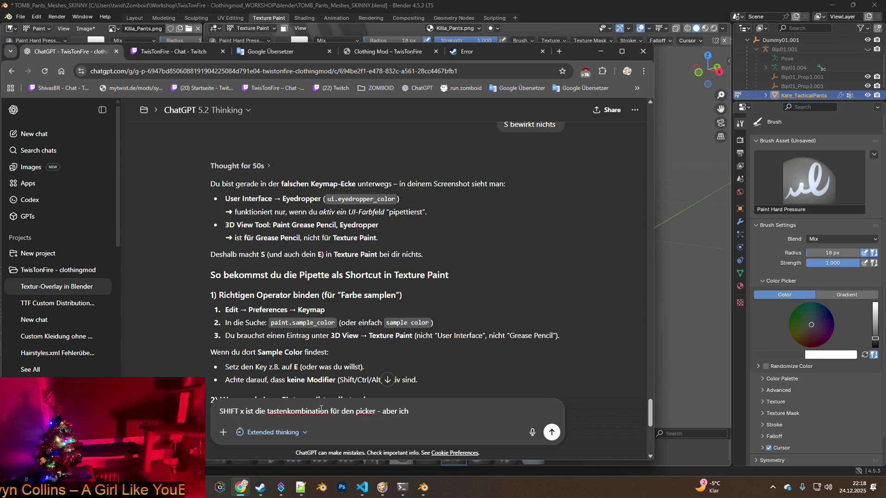
pyautogui.write('ein neues problem:')
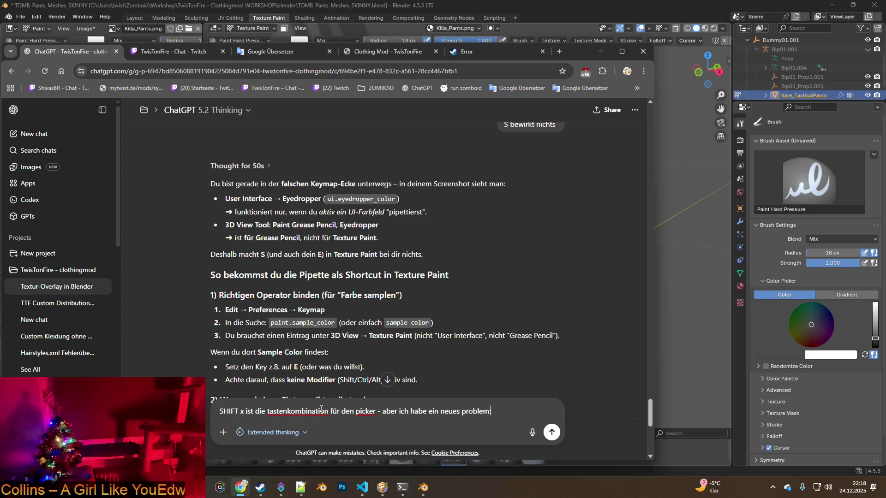
pyautogui.hotkey('shift', 'Return')
pyautogui.write('er')
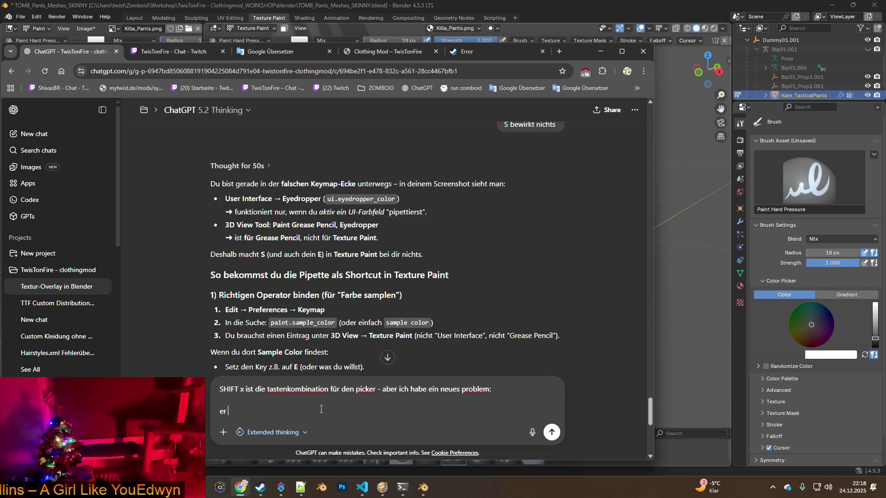
pyautogui.write('puic')
pyautogui.write('ckt nicht m')
pyautogui.write(' die ')
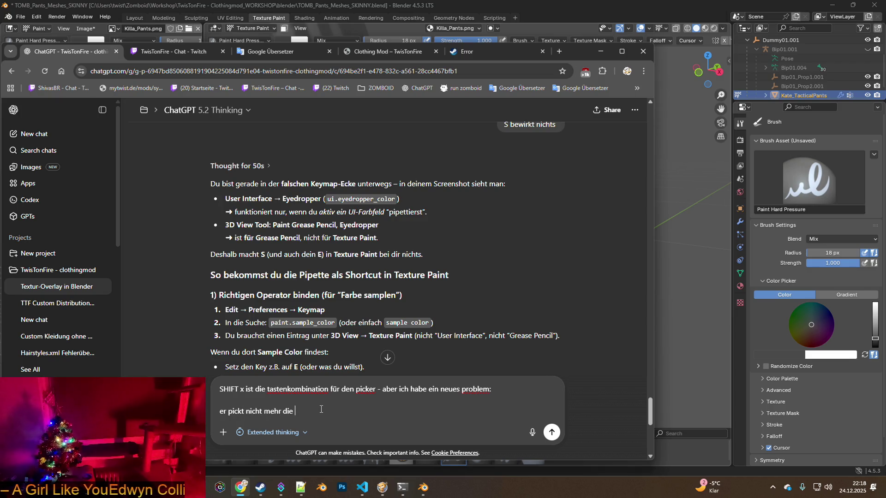
pyautogui.write('rbe, er')
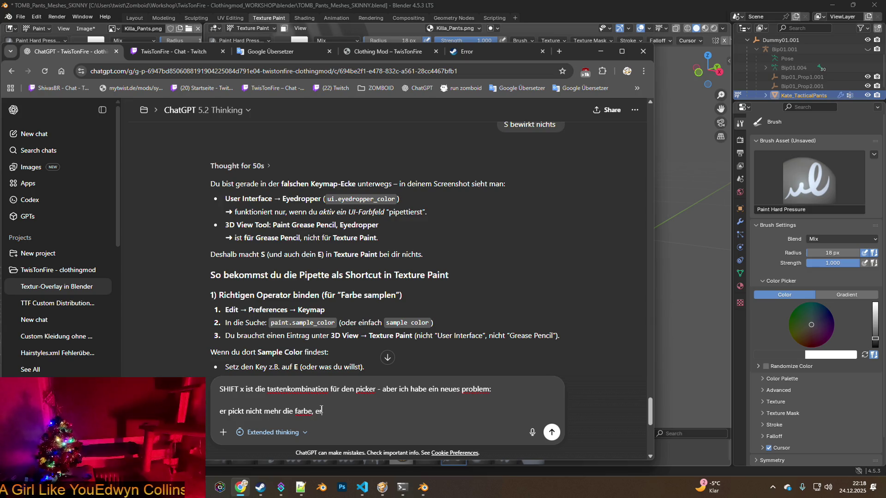
pyautogui.write('ktionie')
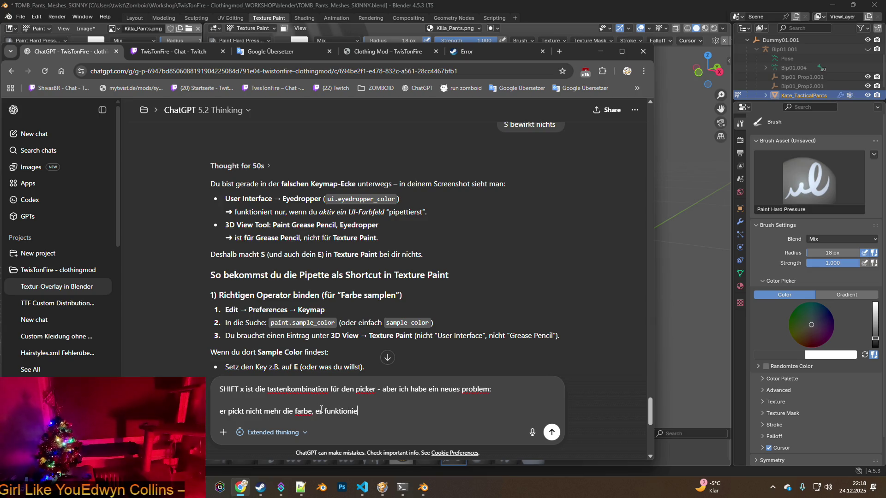
pyautogui.write('rte anfang')
pyautogui.write('und')
pyautogui.write('nte wunde')
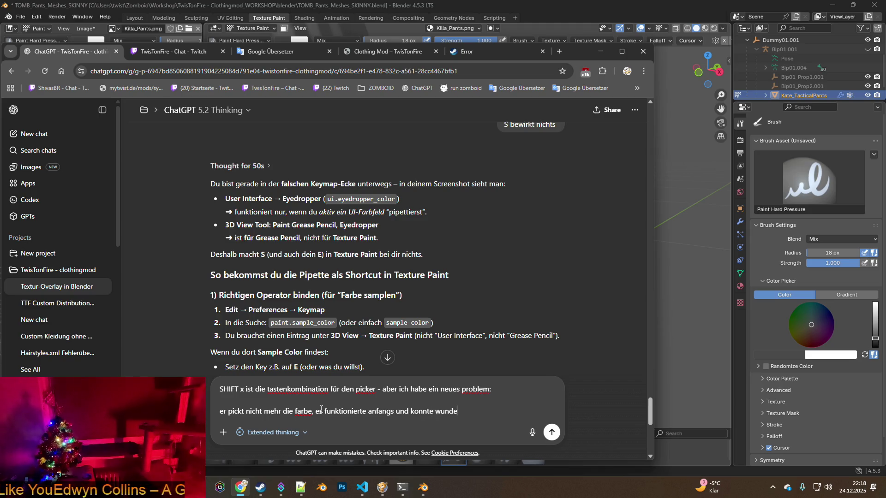
pyautogui.write('rbar schw')
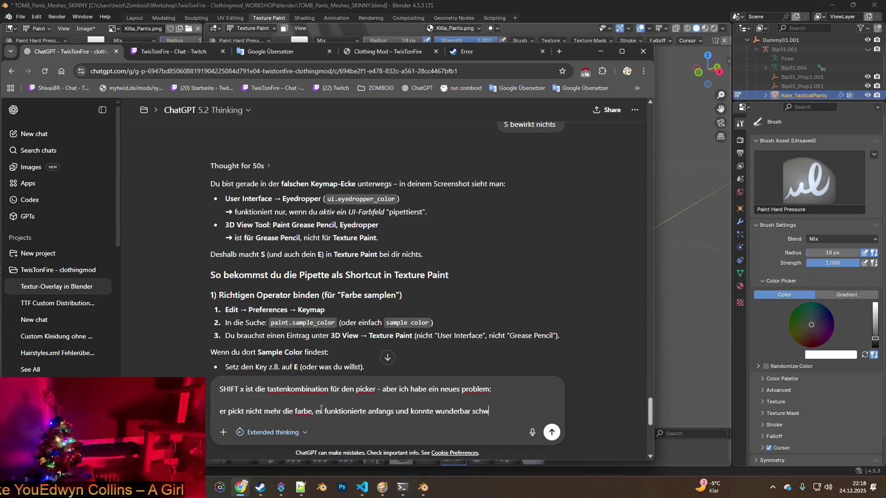
pyautogui.write('arz und weistöne au')
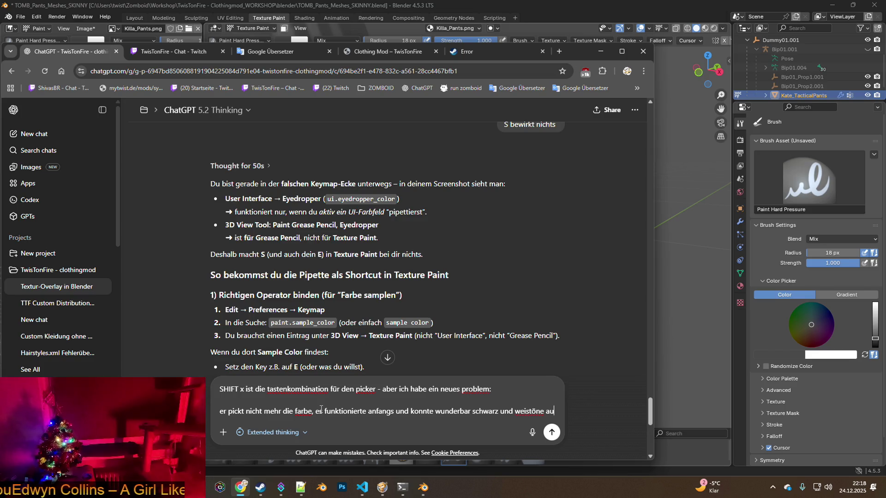
pyautogui.write('fnehmen und auf')
pyautogui.write('tragen, aber nun')
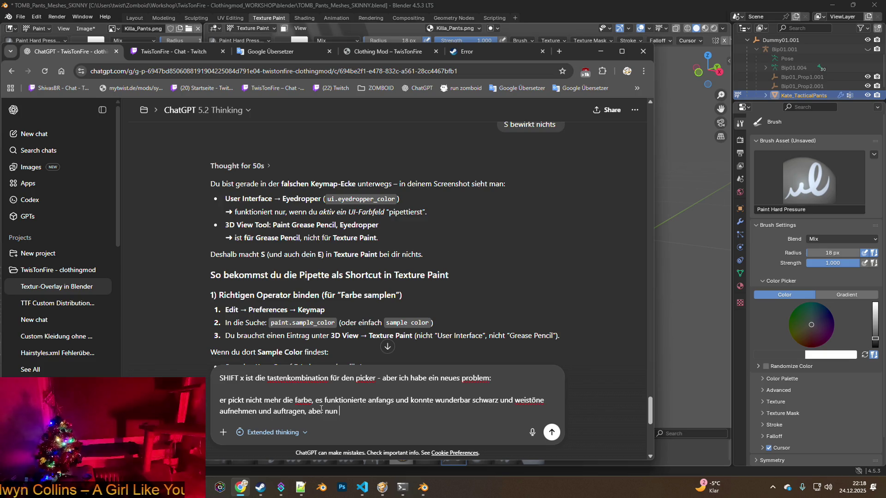
pyautogui.write(' funk')
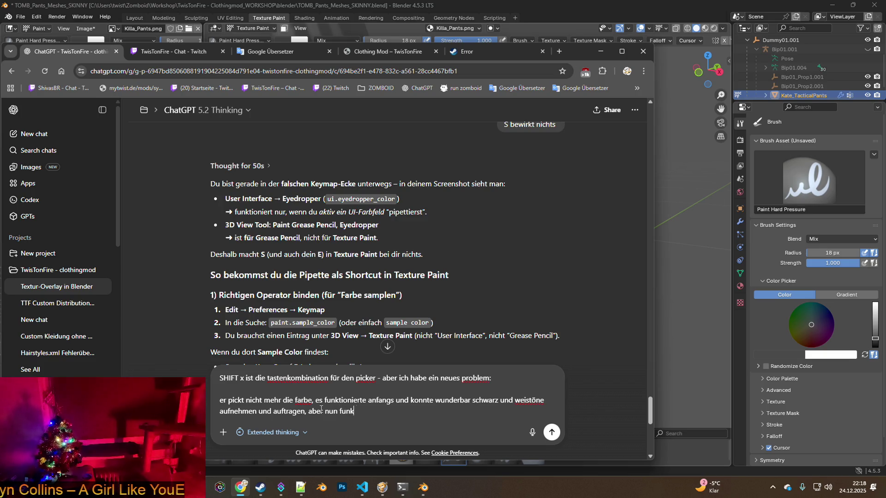
pyautogui.write('er nicht mehr und ')
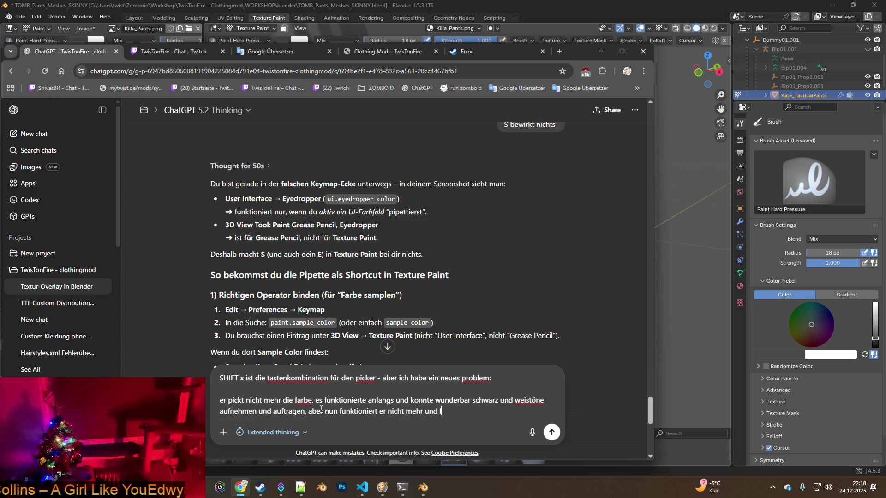
pyautogui.write('nicht mehr weisse far')
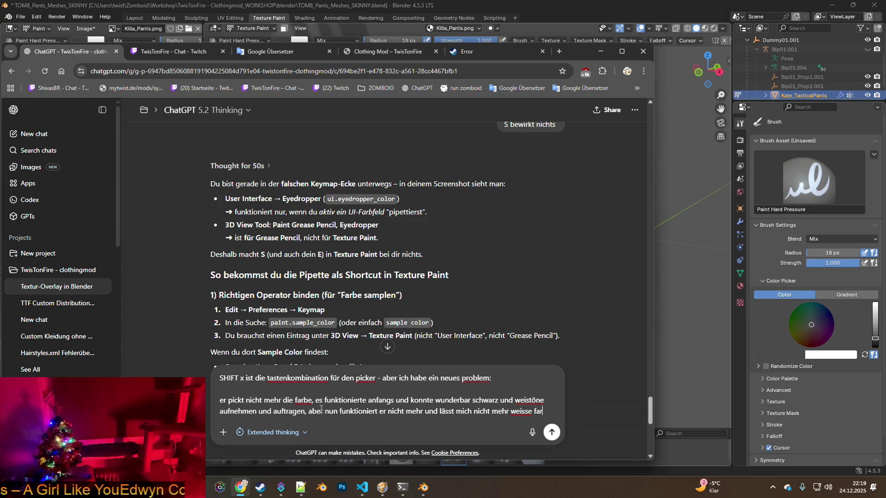
pyautogui.write('aufnehme')
pyautogui.write('auch ein neustart ')
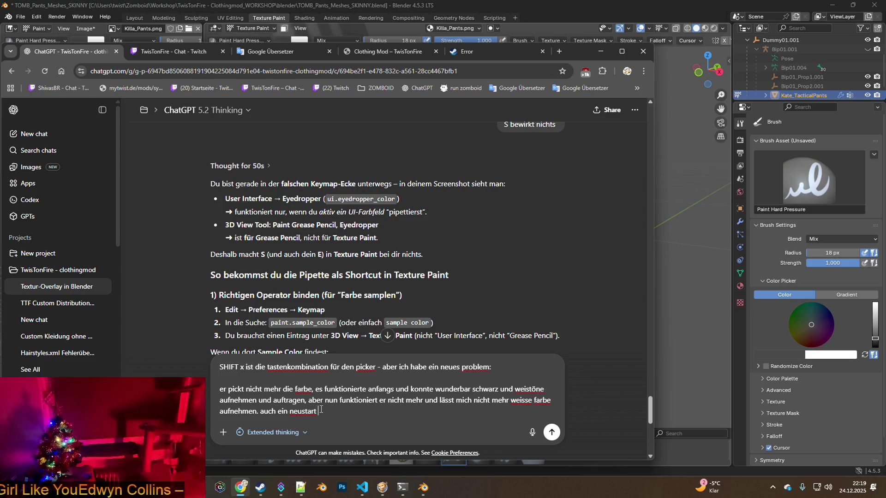
pyautogui.write('von blender be')
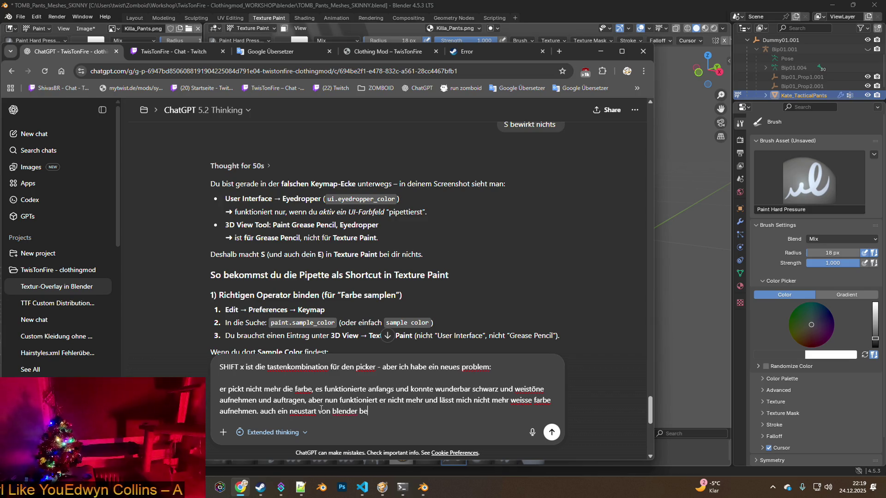
pyautogui.write('wirkte nichts, was kann das')
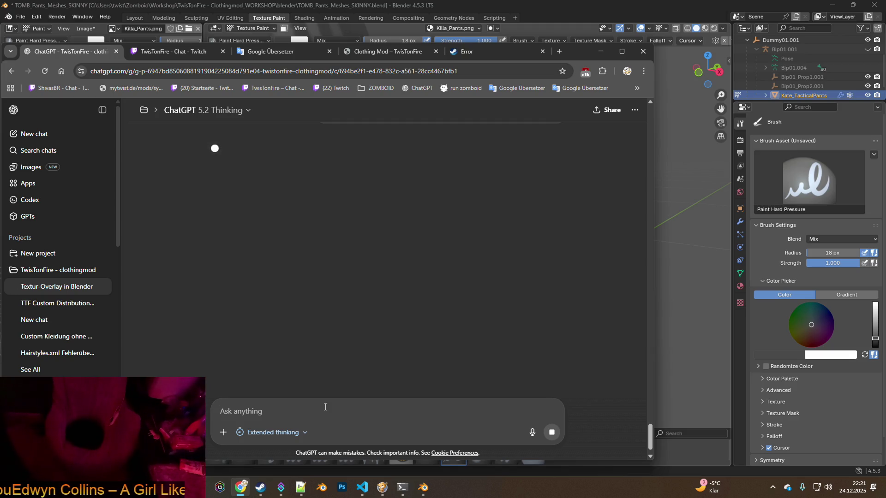
# - Scroll up through ChatGPT's answer, then bring Blender back to the front
pyautogui.scroll(5, 380, 307)
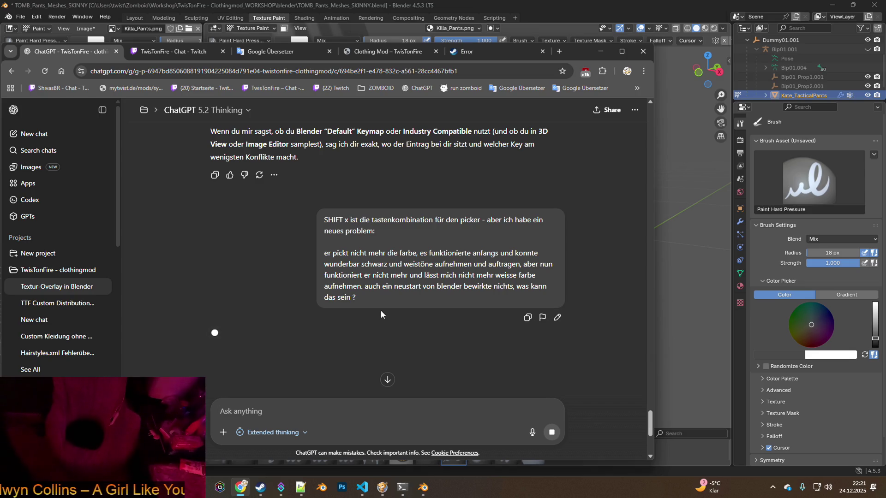
pyautogui.click(578, 4)
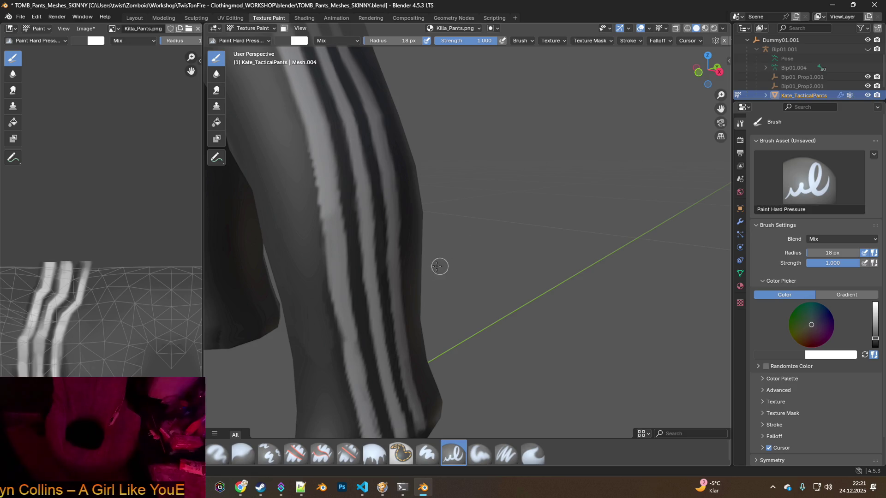
# - Sample greys from the pants with S and open the brush colour popup showing #383838
pyautogui.press('s')
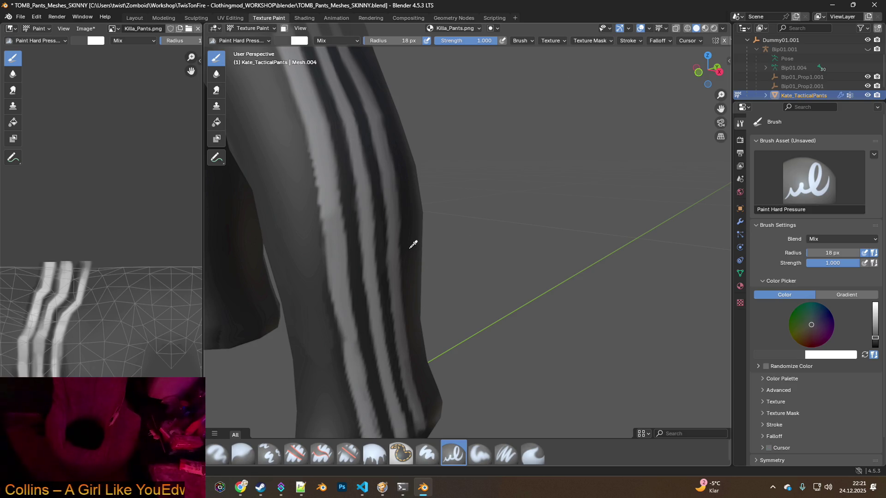
pyautogui.moveTo(406, 268); pyautogui.dragTo(390, 266, button='middle')
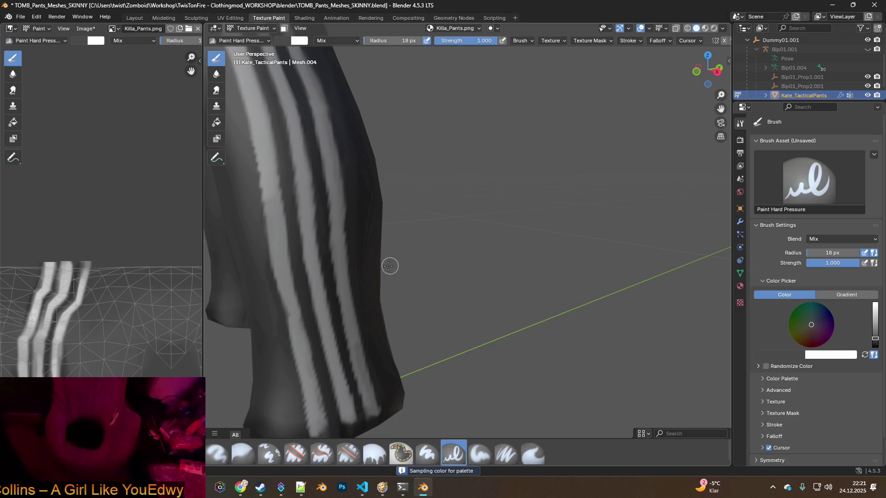
pyautogui.press('s')
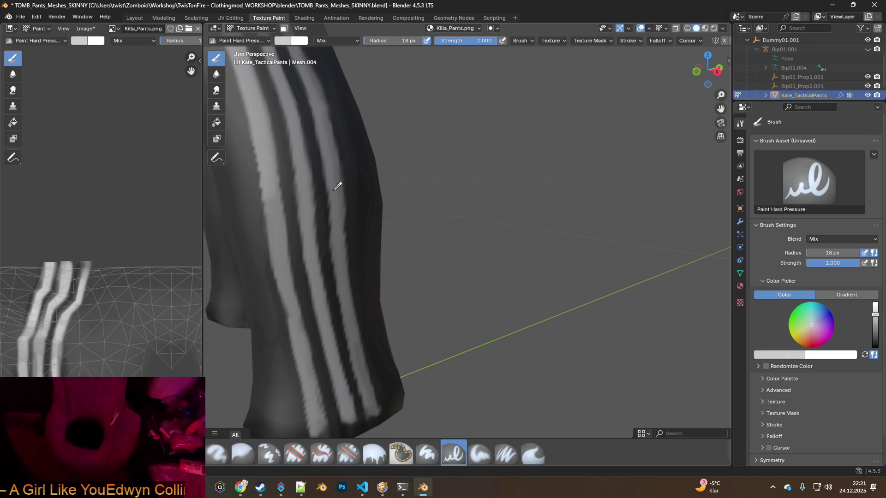
pyautogui.click(352, 189)
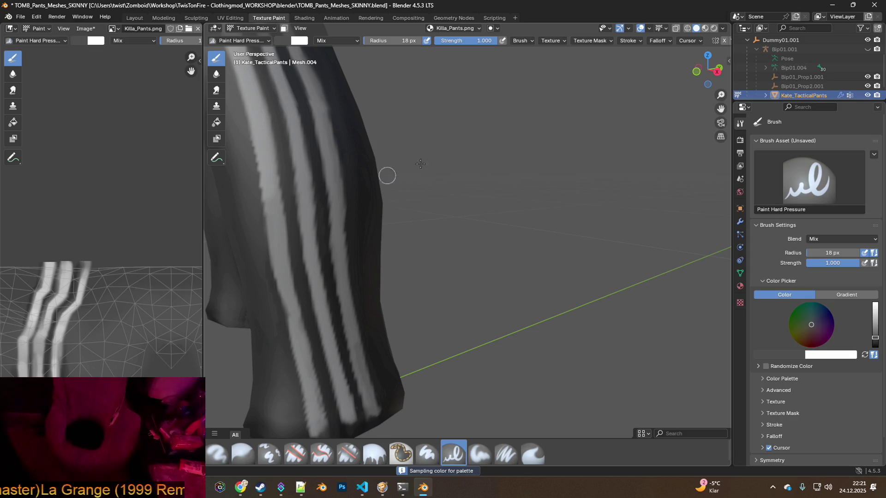
pyautogui.click(285, 41)
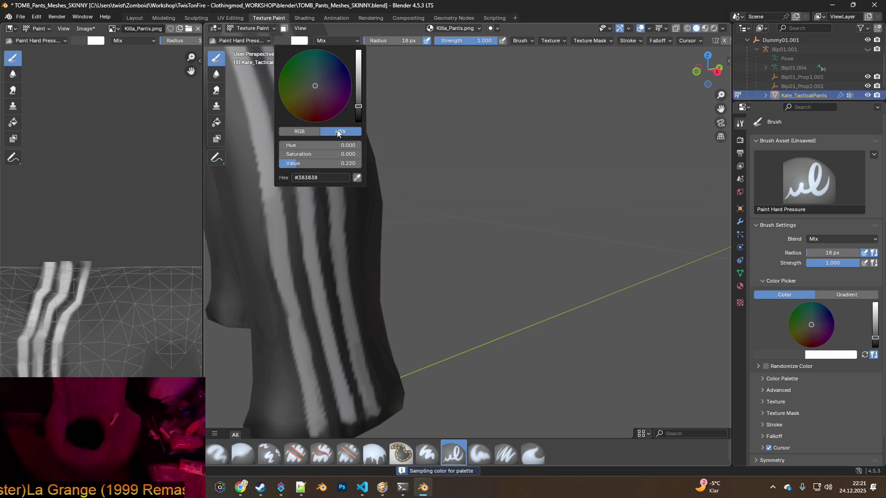
# - Sample several lighter greys from the pants with the colour popup's eyedropper
pyautogui.click(357, 177)
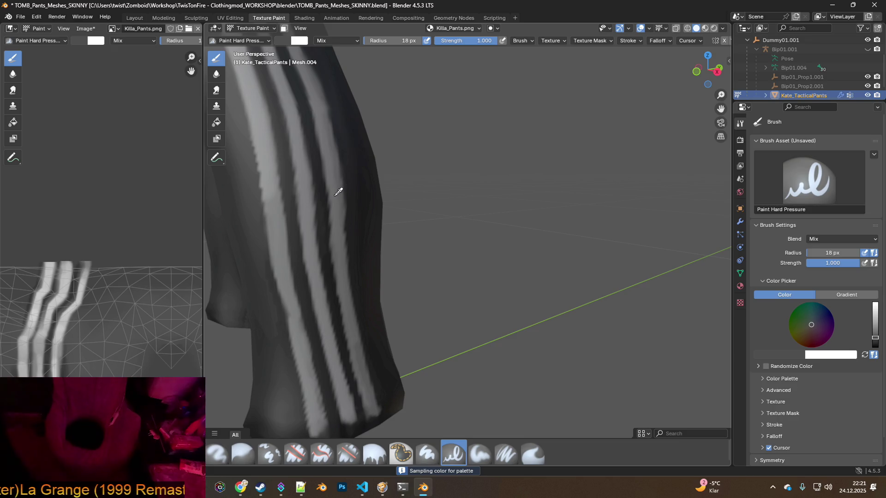
pyautogui.click(465, 178)
pyautogui.click(283, 41)
pyautogui.click(356, 177)
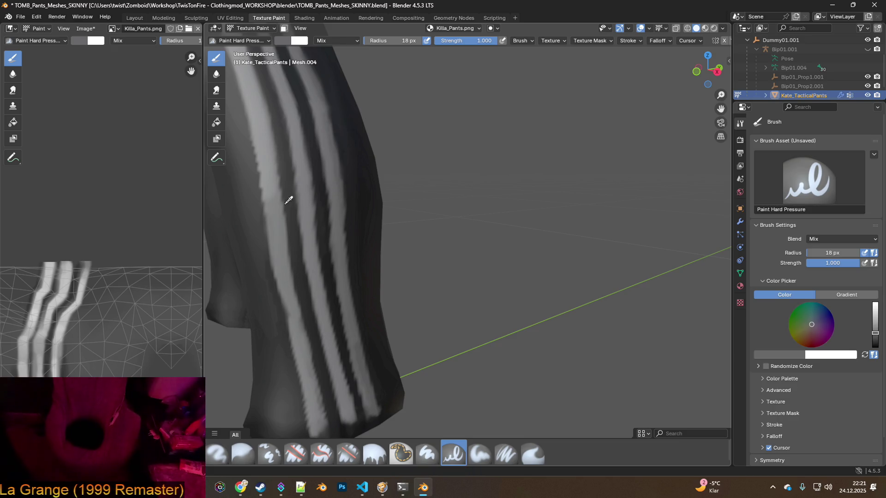
pyautogui.click(363, 175)
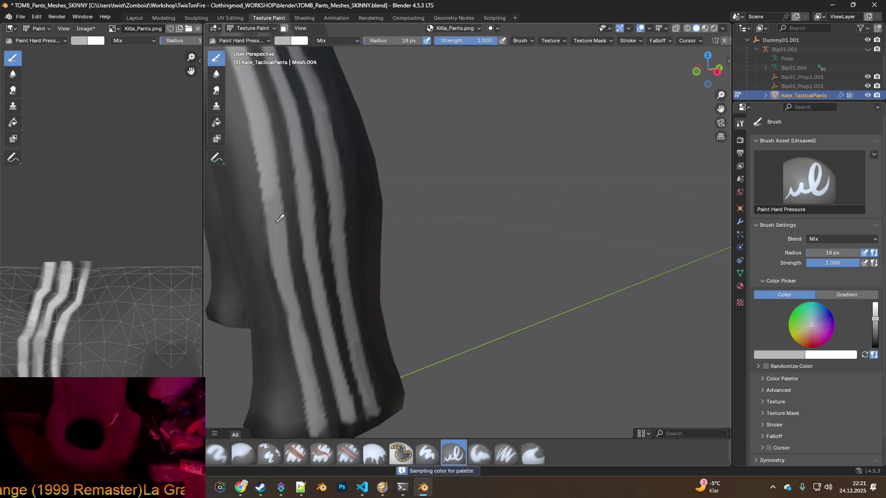
pyautogui.click(349, 217)
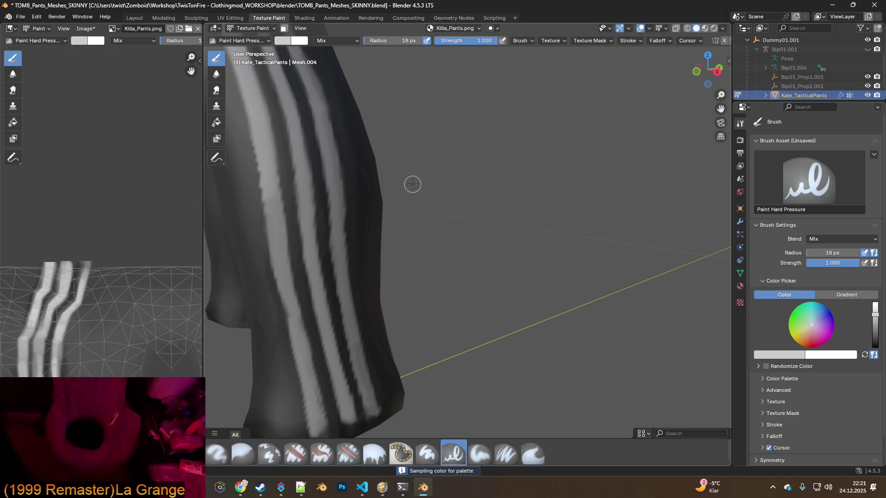
# - Sample near-black from the background and a stripe's grey, ending on a white brush colour
pyautogui.click(389, 165)
pyautogui.click(276, 180)
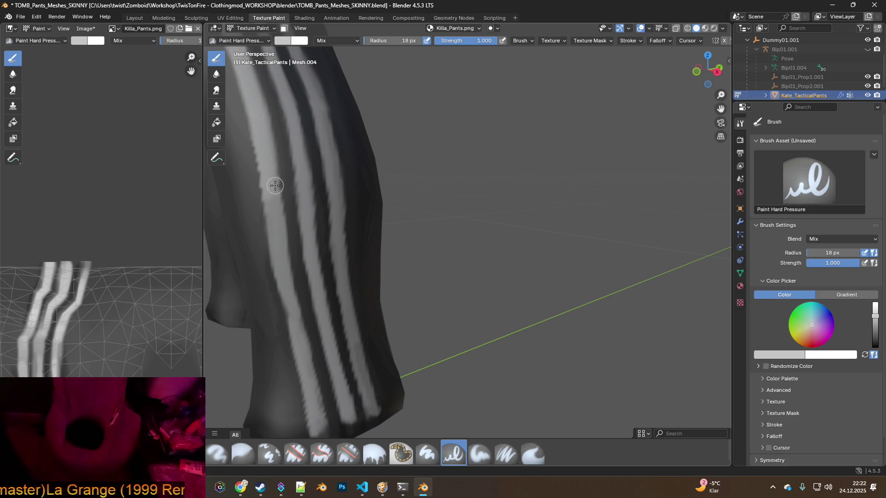
pyautogui.scroll(2, 275, 183)
pyautogui.moveTo(306, 200); pyautogui.dragTo(373, 202, button='middle')
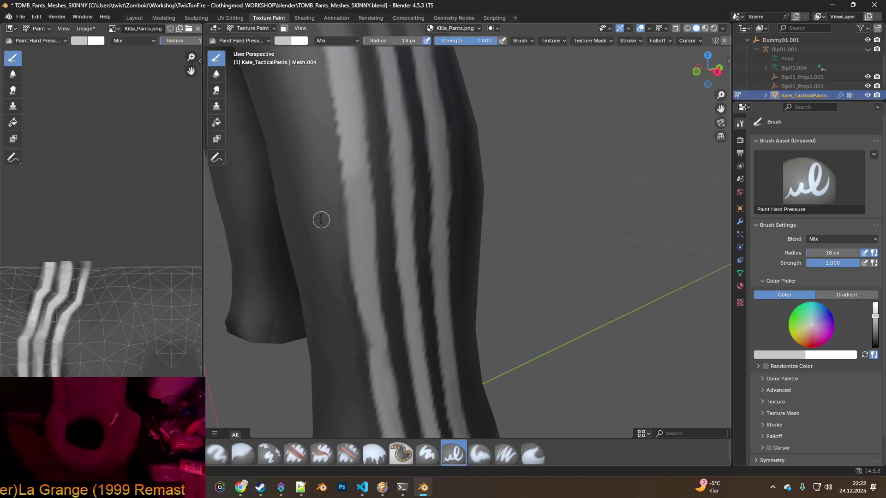
pyautogui.press('s')
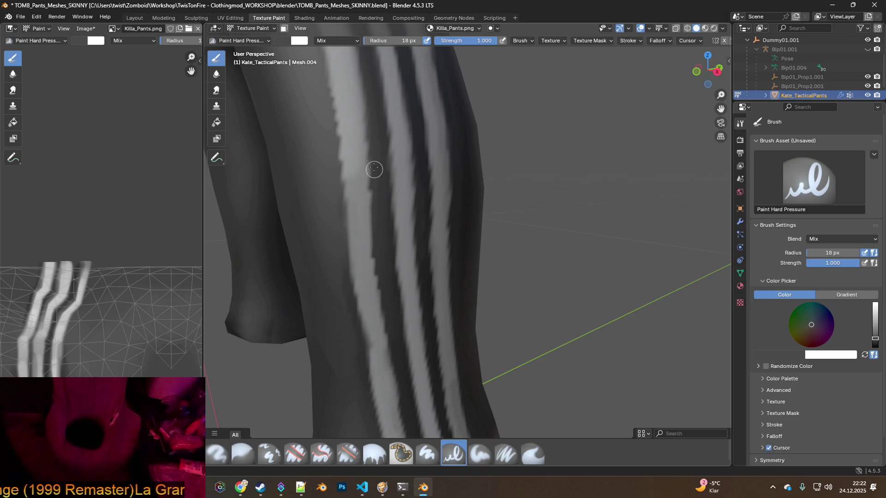
# - Inspect the striped leg up close, then switch from Paint Hard Pressure to the Paint Soft brush
pyautogui.moveTo(374, 169); pyautogui.dragTo(369, 252, button='middle')
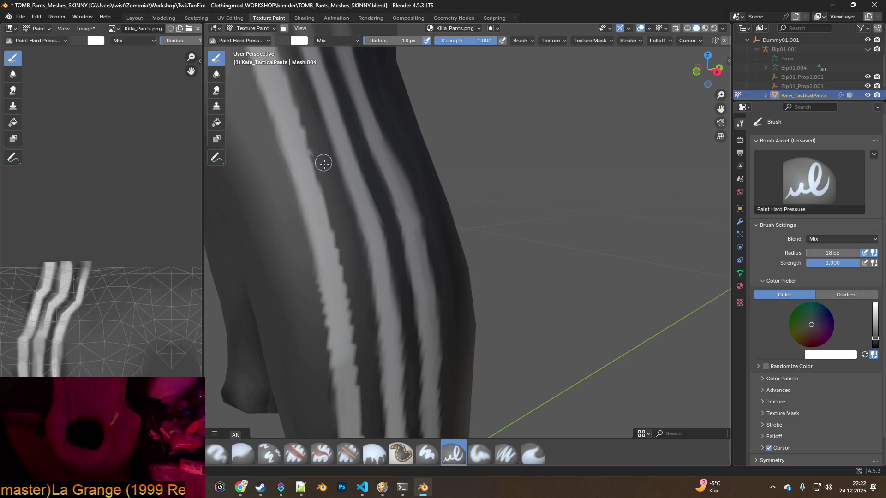
pyautogui.scroll(-3, 325, 171)
pyautogui.moveTo(412, 288); pyautogui.dragTo(392, 289, button='middle')
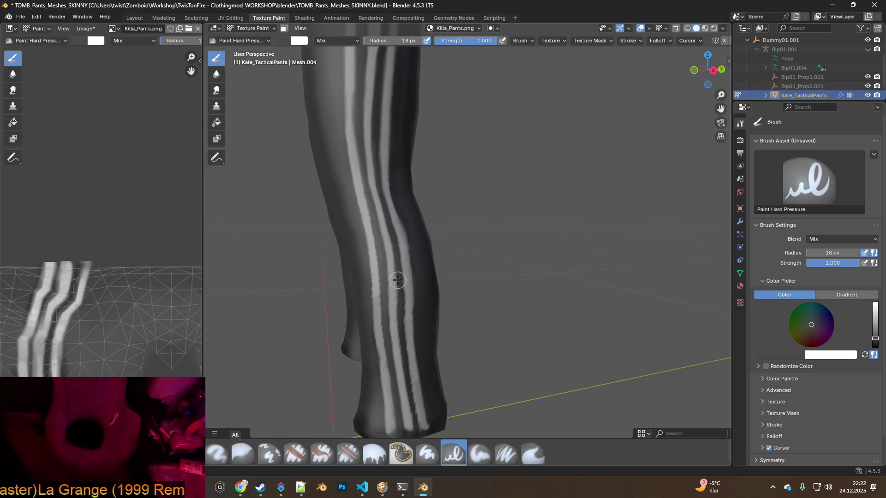
pyautogui.scroll(5, 372, 291)
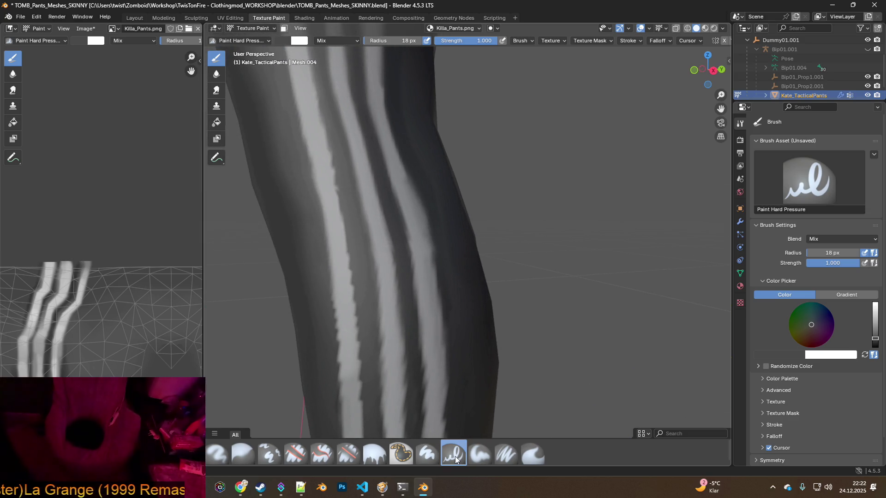
pyautogui.click(483, 454)
# - Sample a stripe's light grey, paint its left edge, then undo that stroke
pyautogui.keyDown('shift'); pyautogui.moveTo(381, 251); pyautogui.dragTo(397, 263, button='middle'); pyautogui.keyUp('shift')
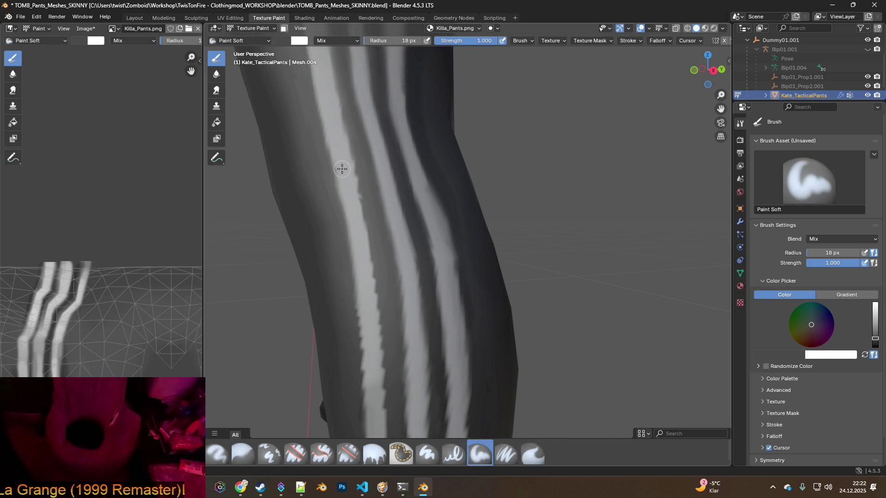
pyautogui.press('s')
pyautogui.moveTo(344, 155)
pyautogui.mouseDown()
pyautogui.moveTo(366, 235)
pyautogui.moveTo(377, 377)
pyautogui.mouseUp()
pyautogui.hotkey('ctrl', 'z')
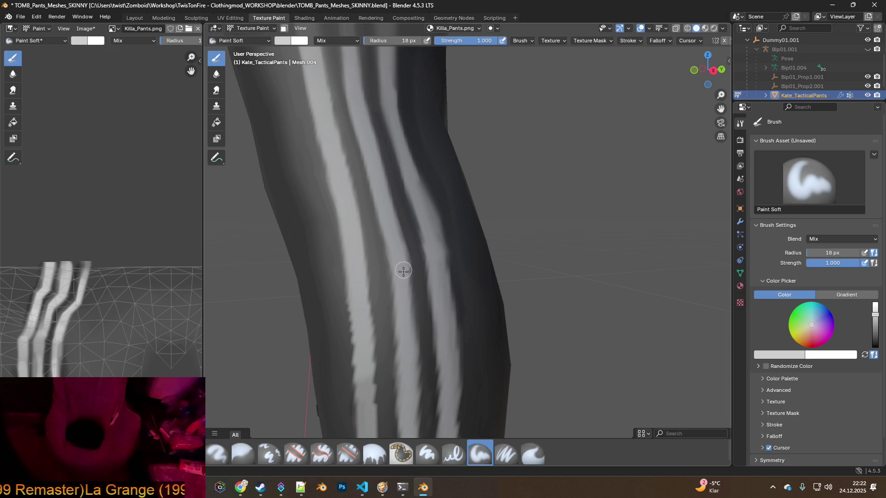
pyautogui.moveTo(410, 340); pyautogui.dragTo(401, 291, button='middle')
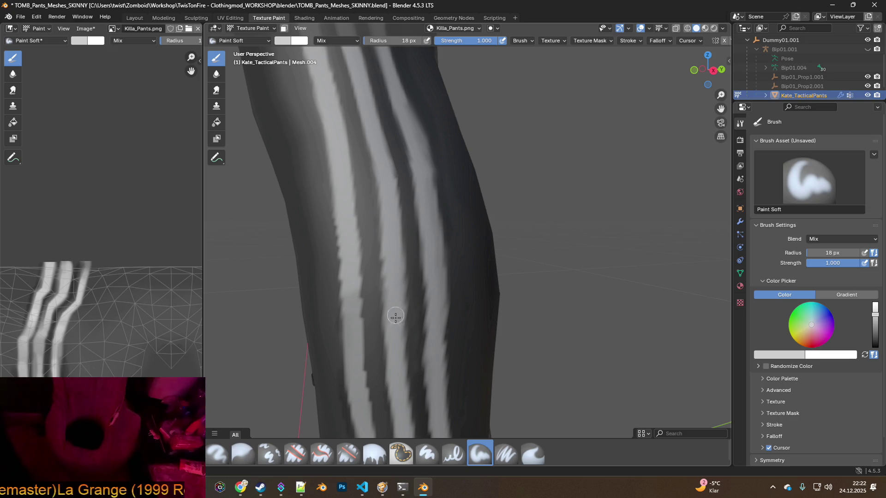
pyautogui.moveTo(395, 346); pyautogui.dragTo(387, 234, button='middle')
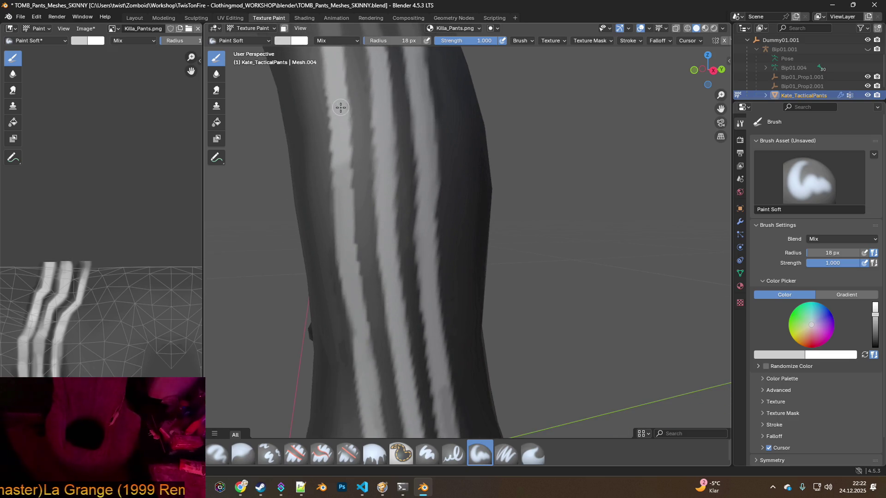
# - Paint white down and up the left stripe to brighten it
pyautogui.moveTo(345, 142); pyautogui.dragTo(358, 323)
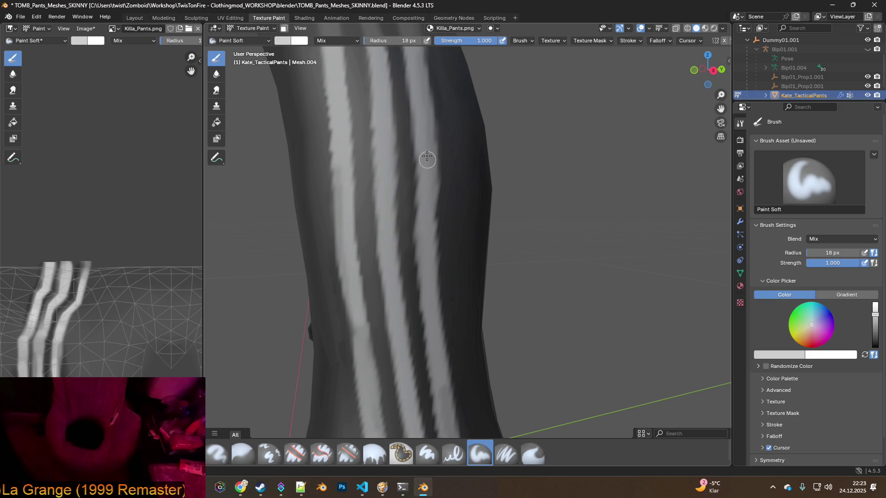
pyautogui.moveTo(432, 322)
pyautogui.mouseDown(button='middle')
pyautogui.moveTo(436, 308)
pyautogui.moveTo(405, 266)
pyautogui.mouseUp(button='middle')
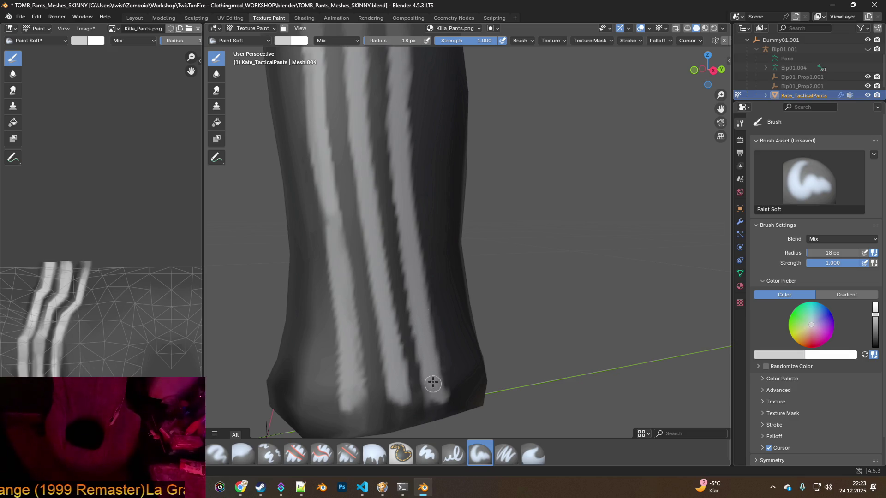
pyautogui.moveTo(346, 296)
pyautogui.mouseDown()
pyautogui.moveTo(355, 379)
pyautogui.moveTo(328, 198)
pyautogui.mouseUp()
pyautogui.moveTo(319, 155); pyautogui.dragTo(346, 261, button='middle')
pyautogui.moveTo(342, 302); pyautogui.dragTo(335, 205)
# - Widen the right stripe and extend white strokes toward the top, then resample with S
pyautogui.moveTo(352, 167); pyautogui.dragTo(346, 217, button='middle')
pyautogui.moveTo(396, 242)
pyautogui.mouseDown()
pyautogui.moveTo(413, 309)
pyautogui.moveTo(381, 153)
pyautogui.mouseUp()
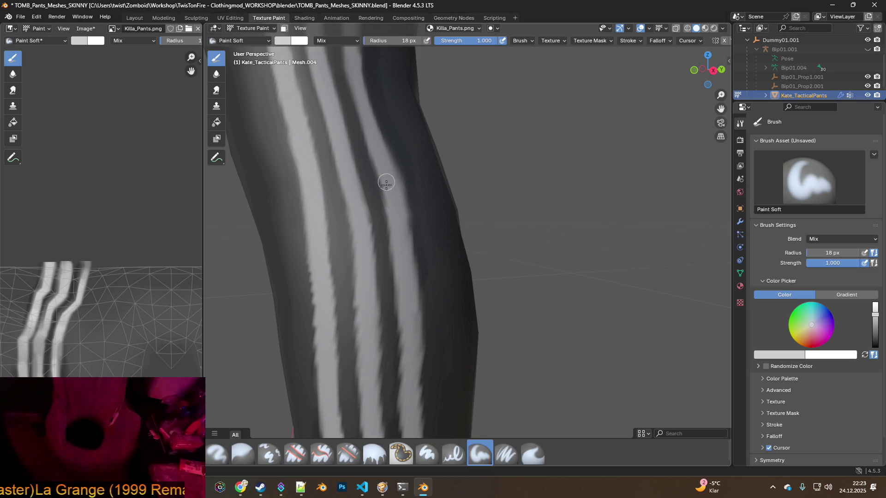
pyautogui.moveTo(386, 184); pyautogui.dragTo(388, 261, button='middle')
pyautogui.moveTo(392, 266); pyautogui.dragTo(356, 89)
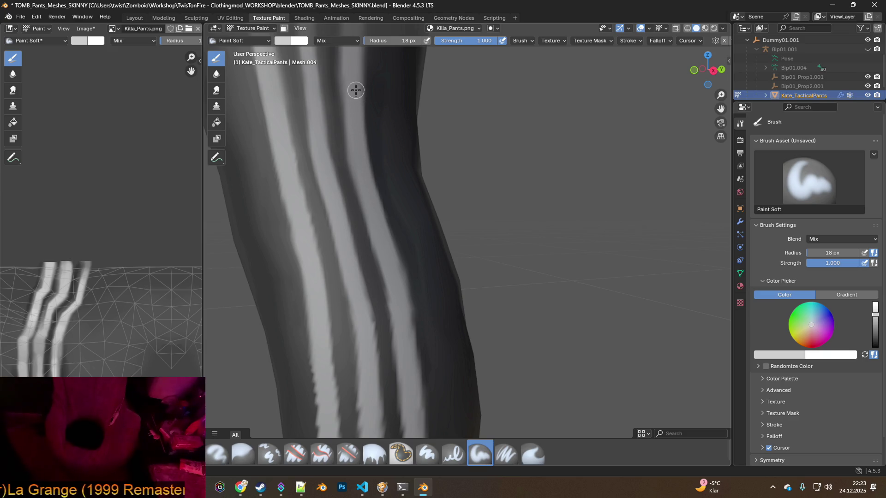
pyautogui.moveTo(358, 192)
pyautogui.mouseDown(button='middle')
pyautogui.moveTo(387, 243)
pyautogui.moveTo(396, 237)
pyautogui.mouseUp(button='middle')
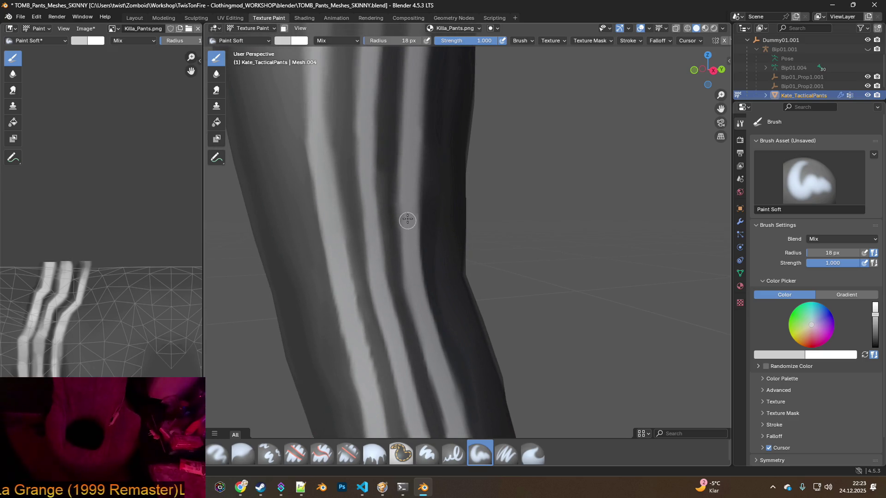
pyautogui.press('s')
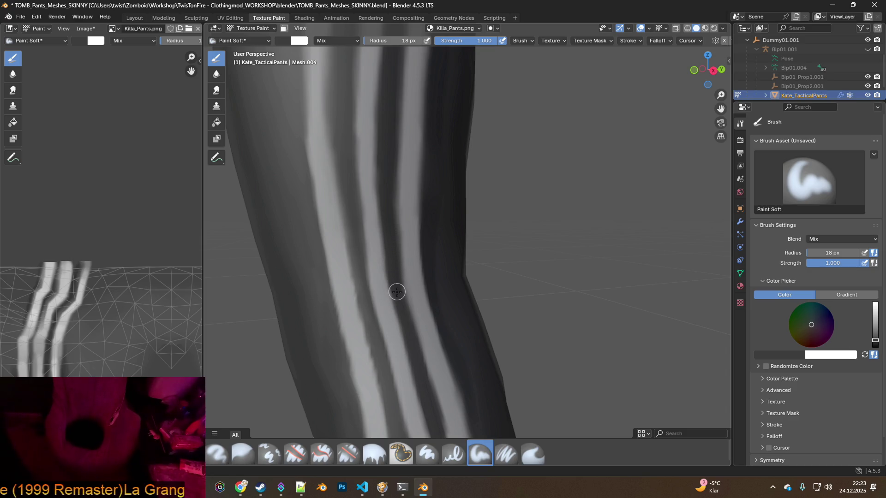
pyautogui.moveTo(354, 234); pyautogui.dragTo(368, 249, button='middle')
pyautogui.press('s')
pyautogui.click(353, 186)
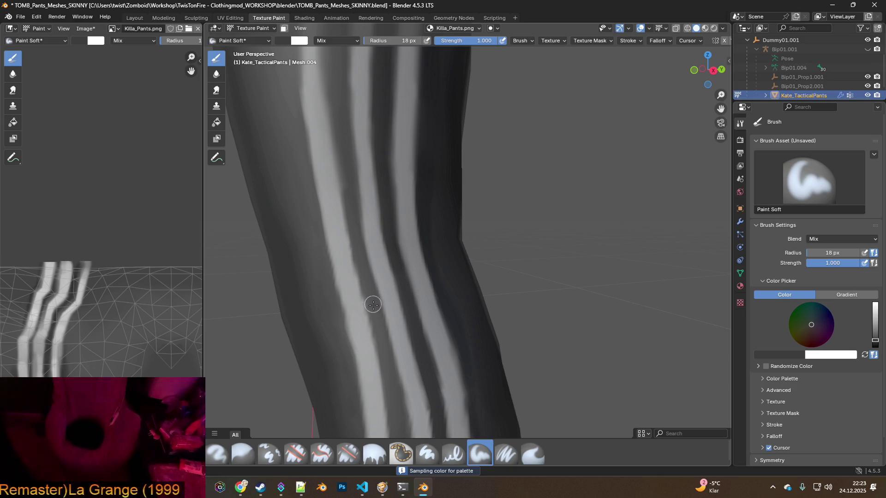
pyautogui.moveTo(366, 282); pyautogui.dragTo(369, 317, button='middle')
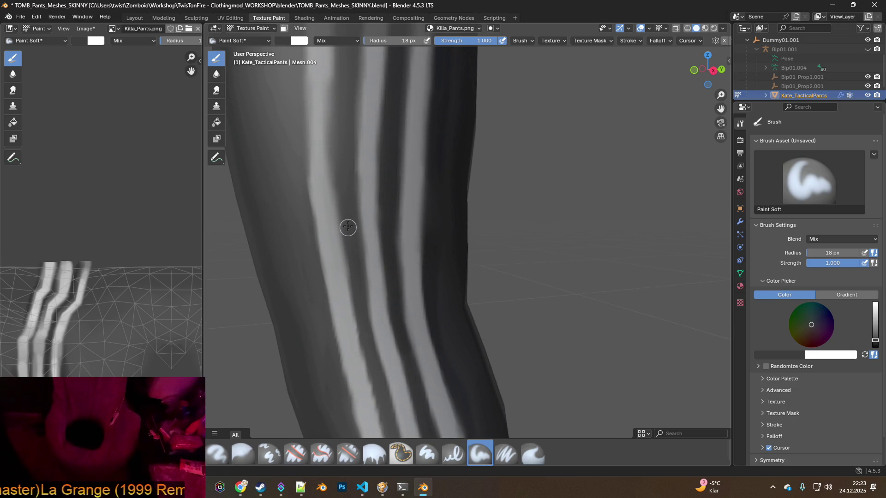
pyautogui.press('s')
pyautogui.moveTo(338, 180)
pyautogui.mouseDown(button='middle')
pyautogui.moveTo(340, 150)
pyautogui.moveTo(336, 188)
pyautogui.moveTo(360, 253)
pyautogui.mouseUp(button='middle')
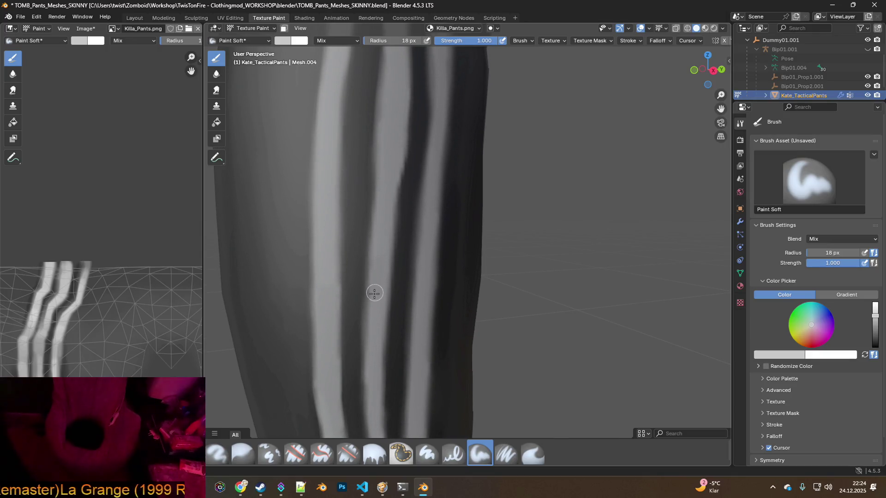
pyautogui.moveTo(353, 259)
pyautogui.mouseDown(button='middle')
pyautogui.moveTo(352, 289)
pyautogui.moveTo(339, 265)
pyautogui.moveTo(351, 275)
pyautogui.mouseUp(button='middle')
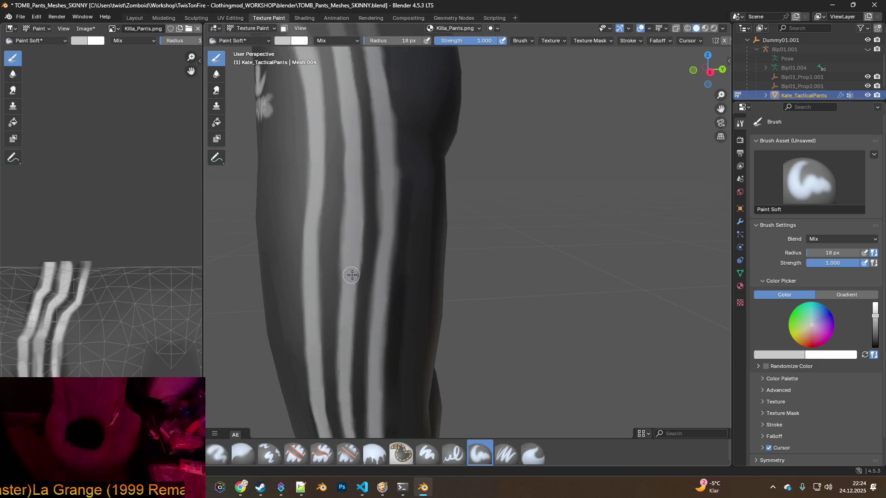
pyautogui.scroll(-5, 362, 291)
pyautogui.scroll(4, 425, 263)
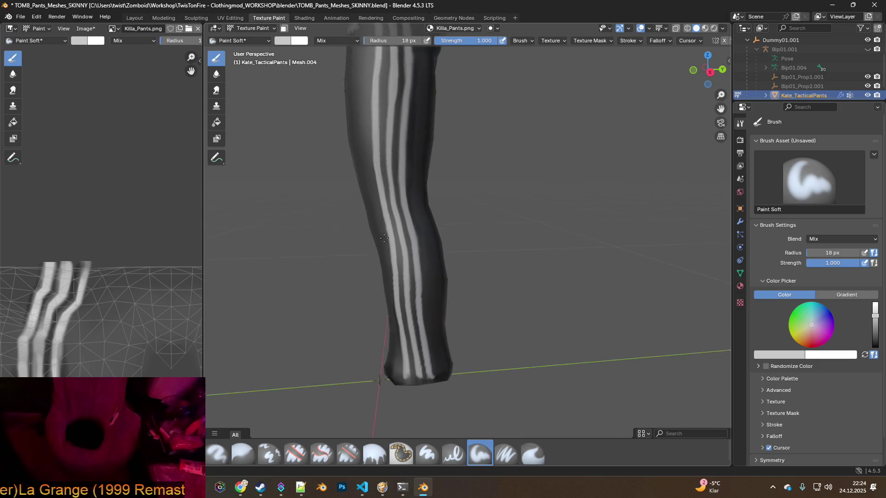
pyautogui.scroll(2, 445, 287)
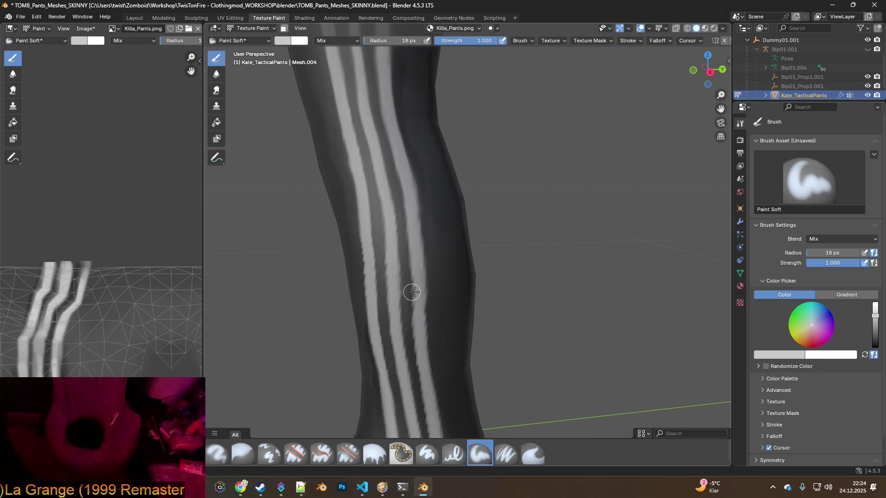
pyautogui.moveTo(412, 293); pyautogui.dragTo(423, 291, button='middle')
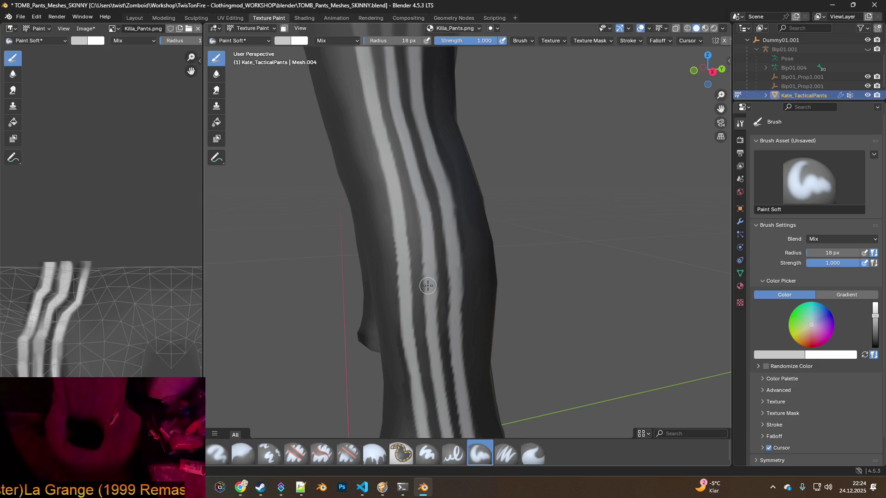
pyautogui.scroll(4, 428, 286)
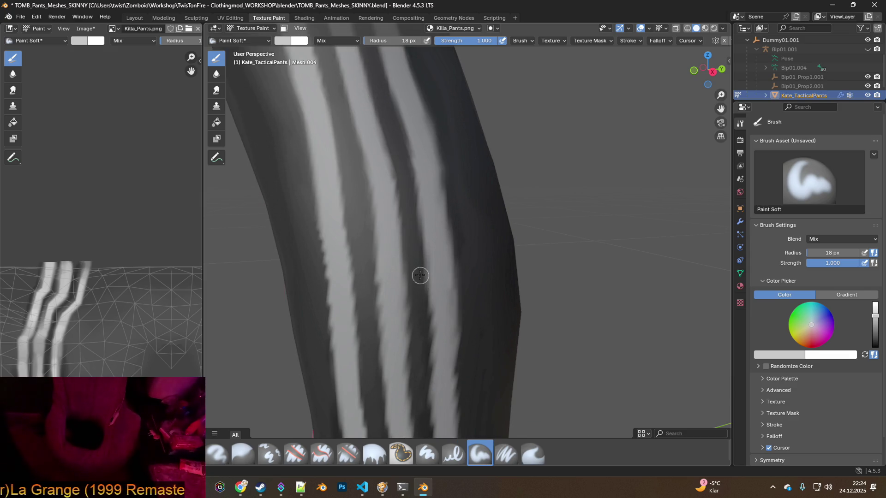
pyautogui.moveTo(420, 276); pyautogui.dragTo(412, 281, button='middle')
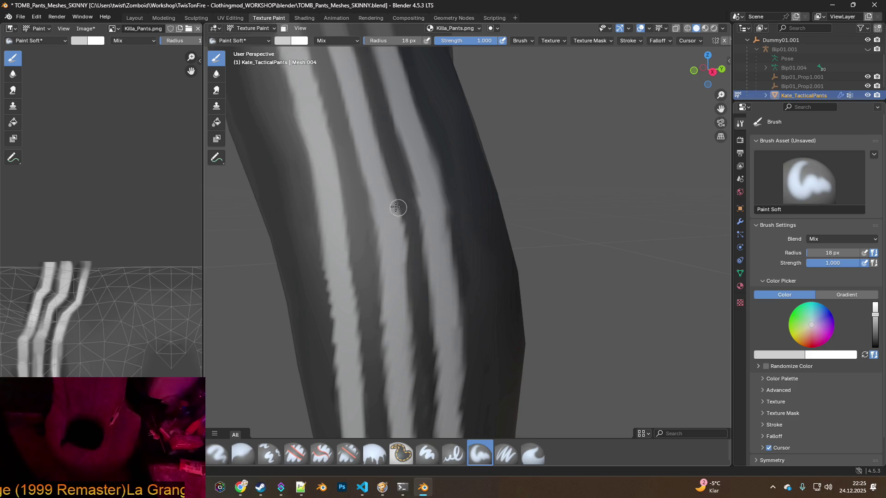
pyautogui.click(37, 18)
# - Sample a stripe's light grey, dab it onto the pants, then undo the dab
pyautogui.click(40, 21)
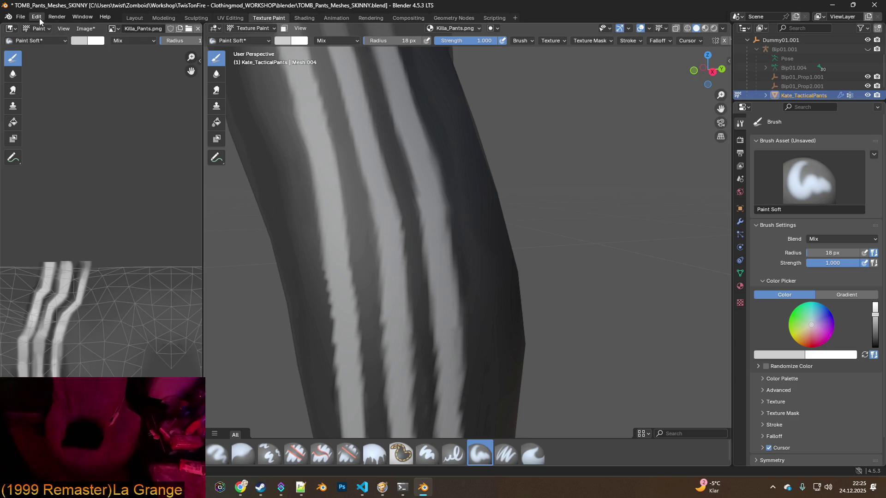
pyautogui.press('s')
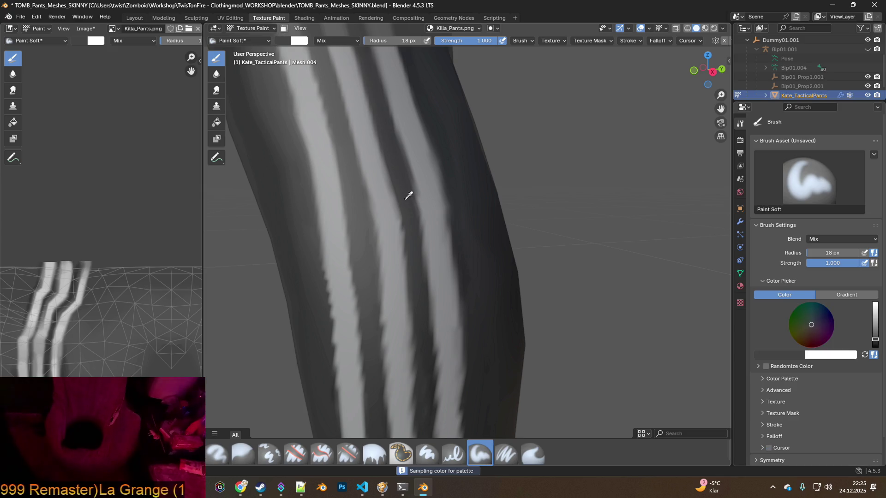
pyautogui.click(405, 203)
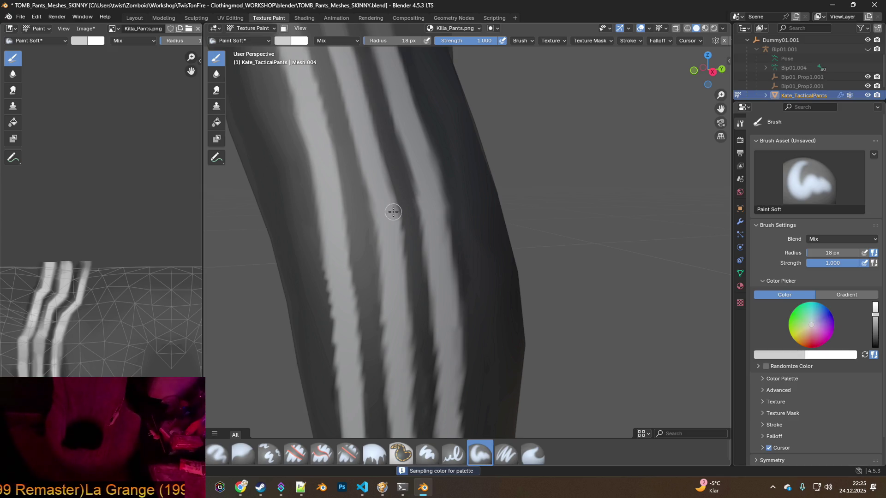
pyautogui.moveTo(402, 193); pyautogui.dragTo(405, 203)
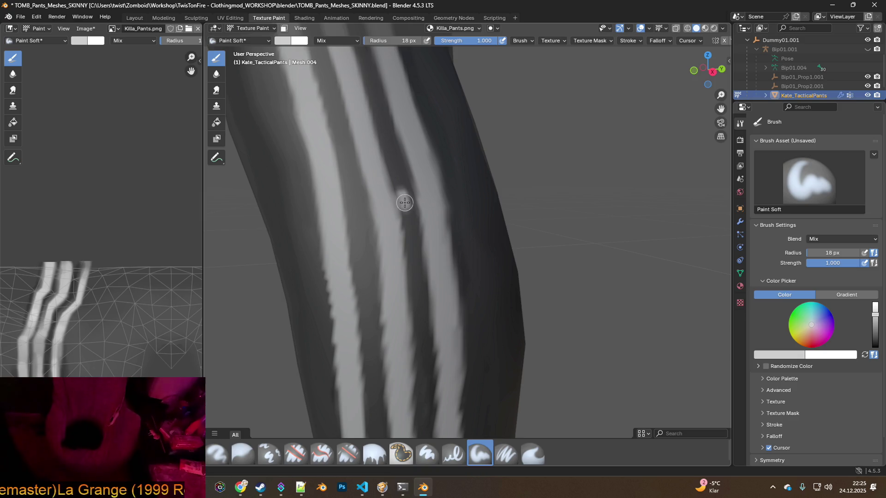
pyautogui.click(36, 16)
pyautogui.click(51, 27)
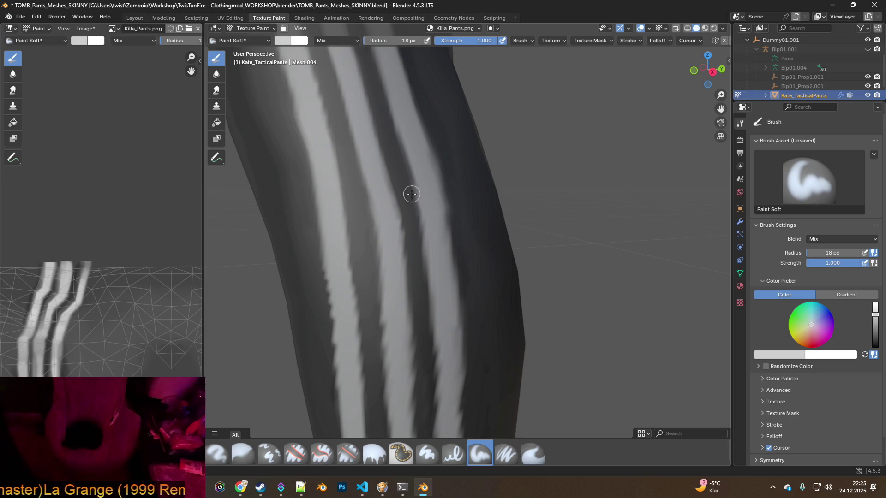
# - Resample the pants' dark grey and view the three white stripes from new angles
pyautogui.press('s')
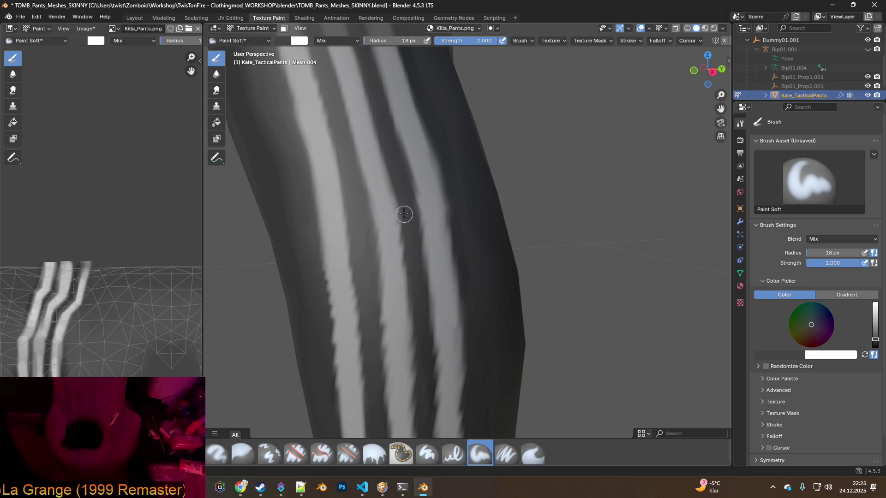
pyautogui.moveTo(372, 268); pyautogui.dragTo(420, 228, button='middle')
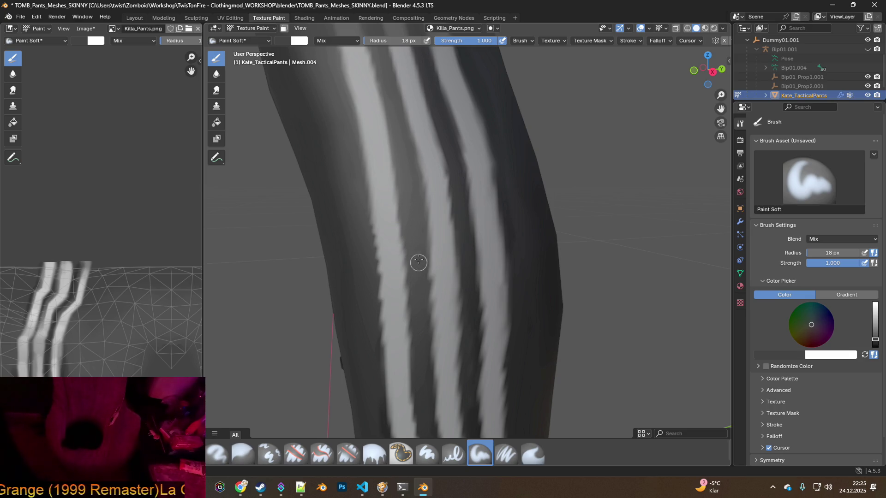
pyautogui.moveTo(420, 240); pyautogui.dragTo(431, 222, button='middle')
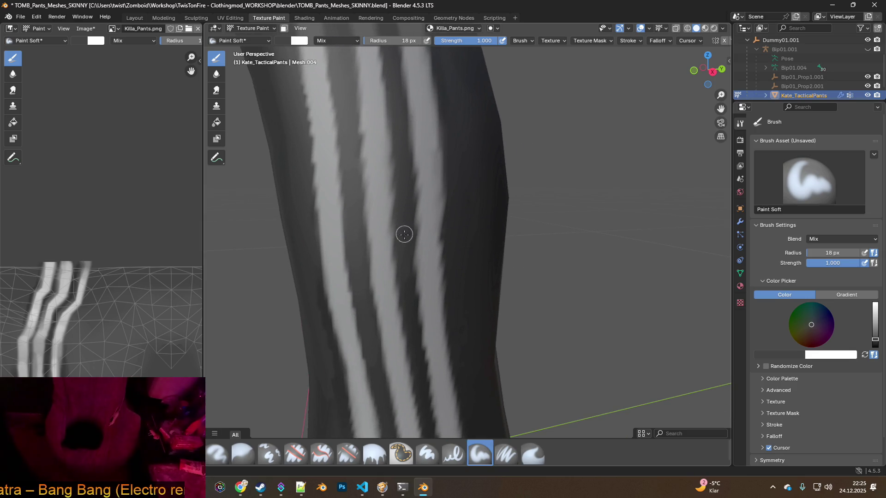
pyautogui.scroll(-5, 426, 310)
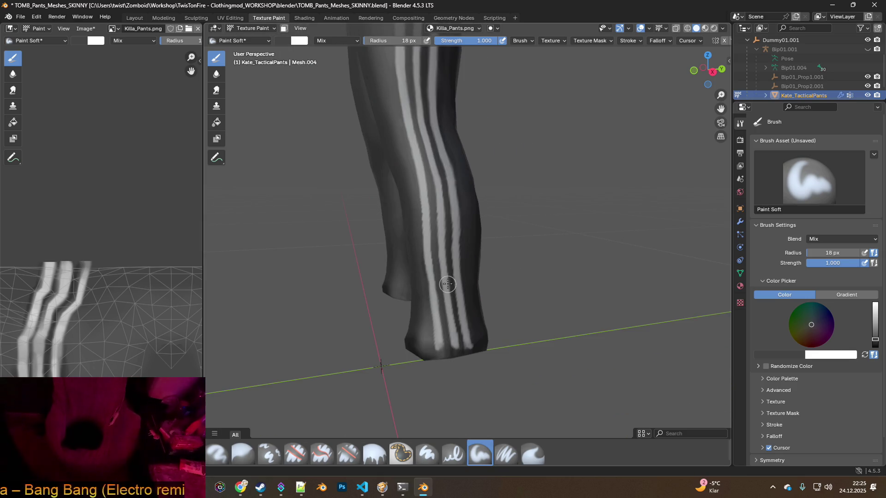
pyautogui.scroll(5, 443, 282)
pyautogui.hotkey('alt', 'Tab')
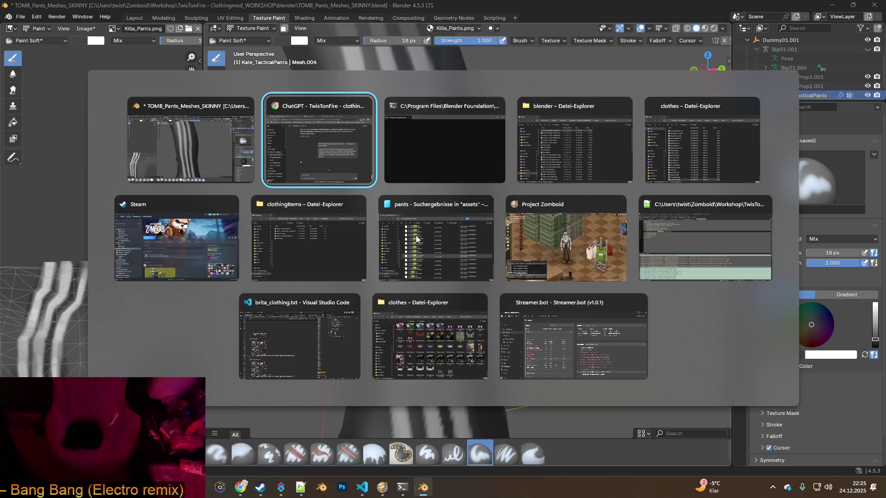
# - Paint dark grey along a ragged stripe edge to straighten it
pyautogui.hotkey('alt', 'Tab')
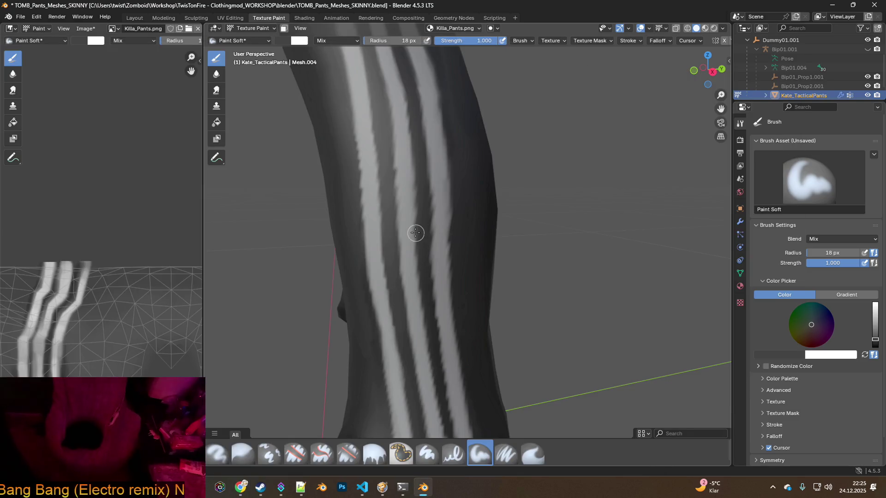
pyautogui.moveTo(406, 208)
pyautogui.mouseDown(button='middle')
pyautogui.moveTo(427, 286)
pyautogui.moveTo(420, 231)
pyautogui.moveTo(407, 246)
pyautogui.moveTo(405, 200)
pyautogui.moveTo(423, 229)
pyautogui.moveTo(431, 213)
pyautogui.moveTo(410, 221)
pyautogui.mouseUp(button='middle')
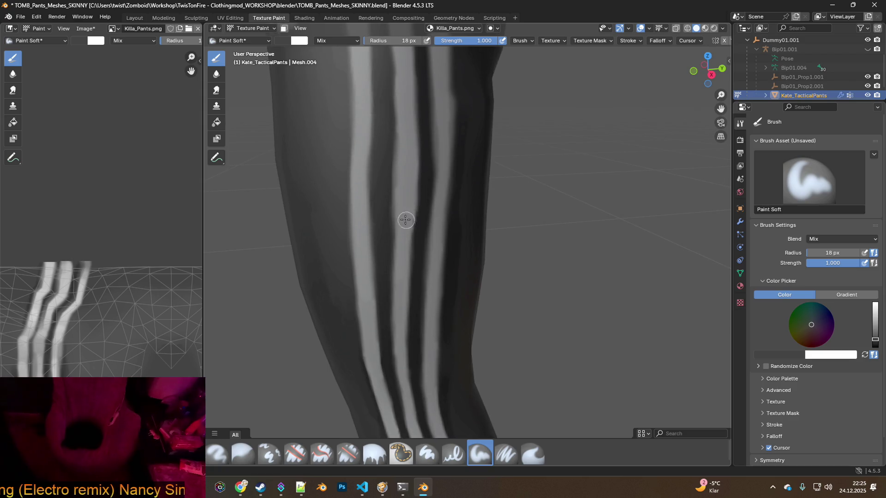
pyautogui.moveTo(461, 202); pyautogui.dragTo(432, 223, button='middle')
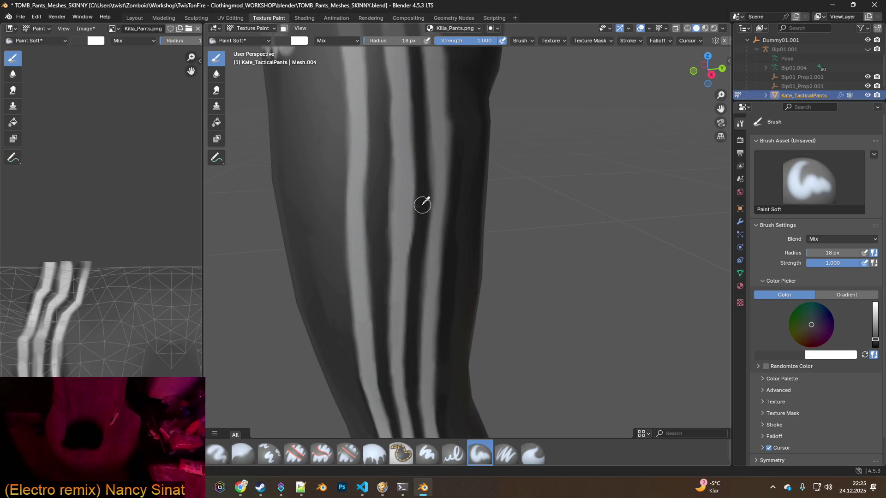
pyautogui.scroll(2, 417, 229)
pyautogui.moveTo(388, 254); pyautogui.dragTo(388, 134)
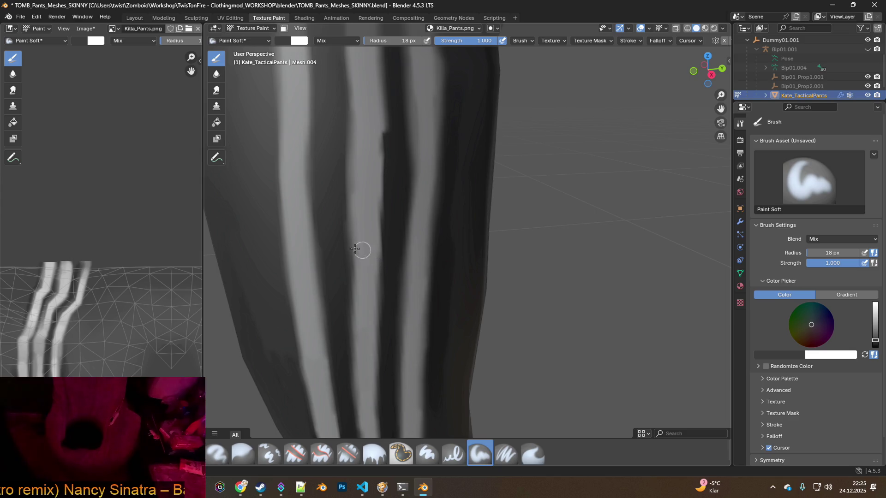
pyautogui.moveTo(387, 225); pyautogui.dragTo(394, 250, button='middle')
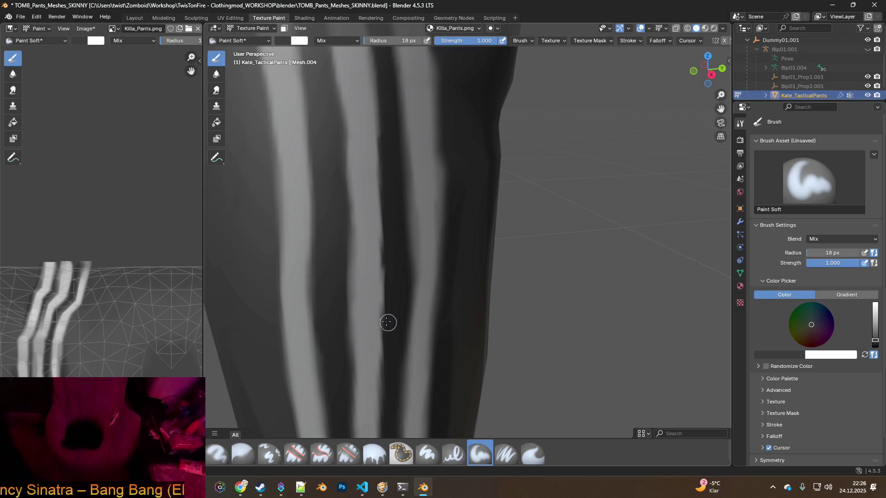
# - Turn to the leg's side with the white hip logo and sample white as the brush colour
pyautogui.moveTo(338, 299)
pyautogui.mouseDown(button='middle')
pyautogui.moveTo(380, 234)
pyautogui.moveTo(456, 209)
pyautogui.moveTo(416, 204)
pyautogui.mouseUp(button='middle')
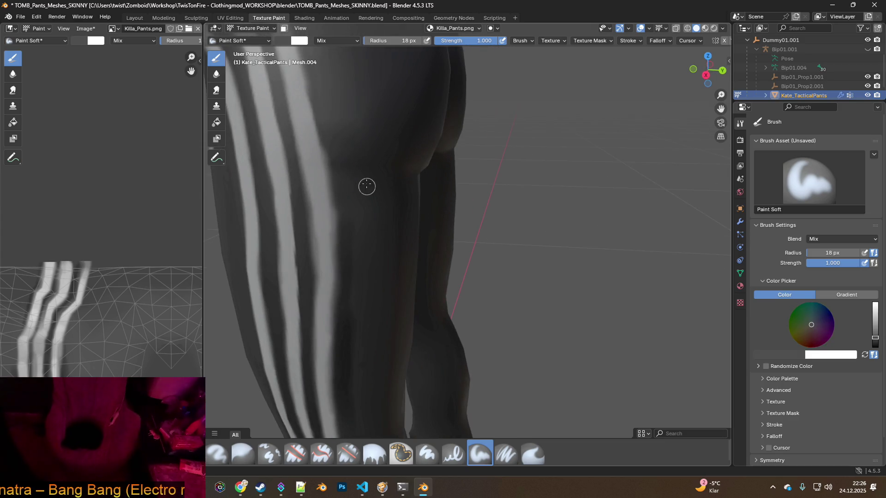
pyautogui.click(353, 173)
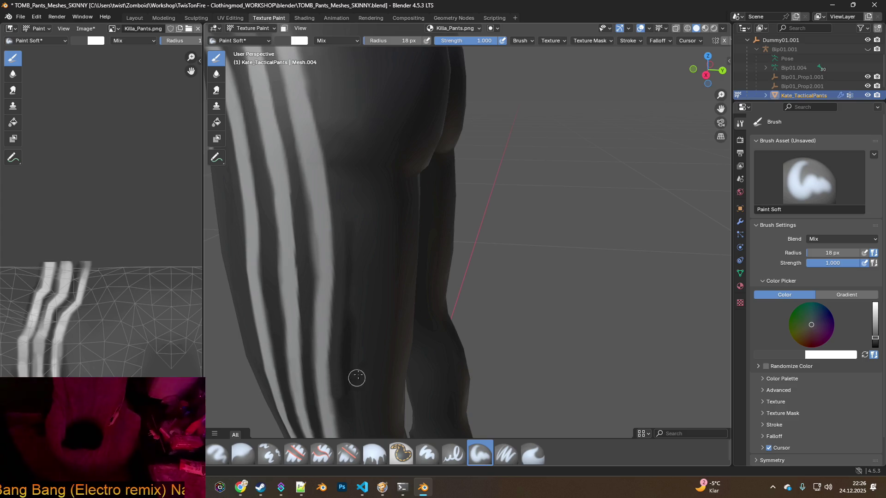
pyautogui.press('s')
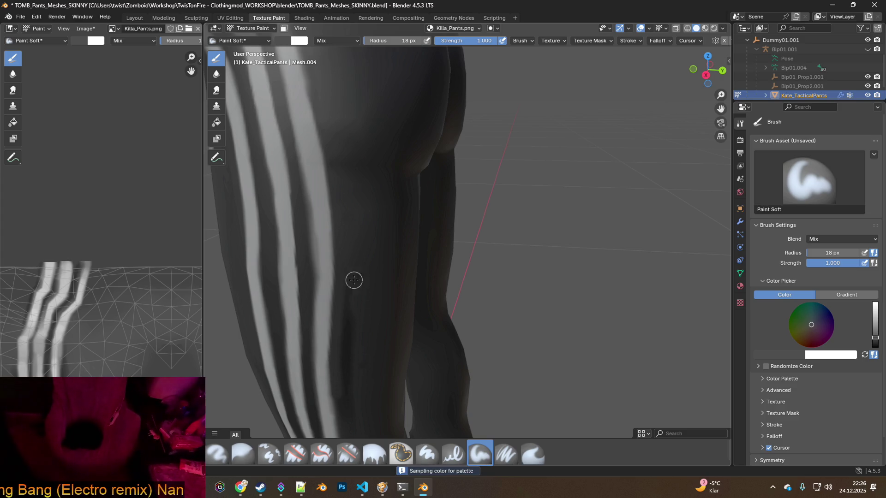
pyautogui.press('Right')
pyautogui.press('Right')
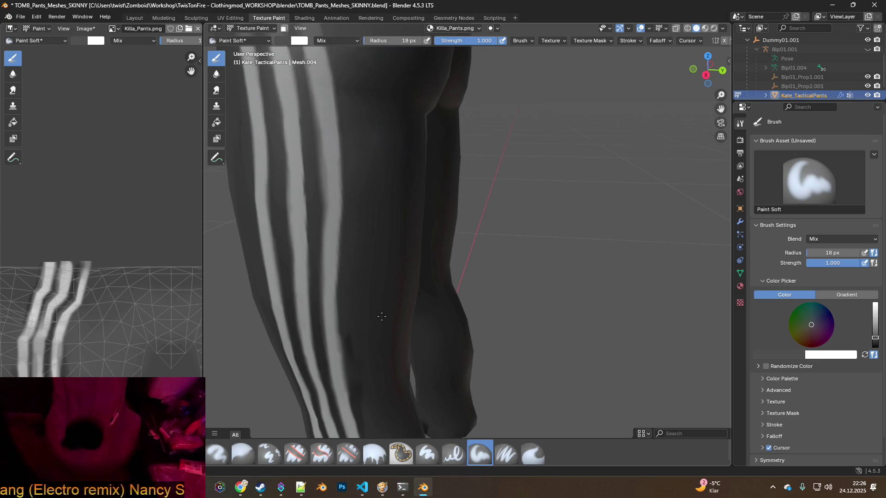
pyautogui.press('Right')
pyautogui.press('Right')
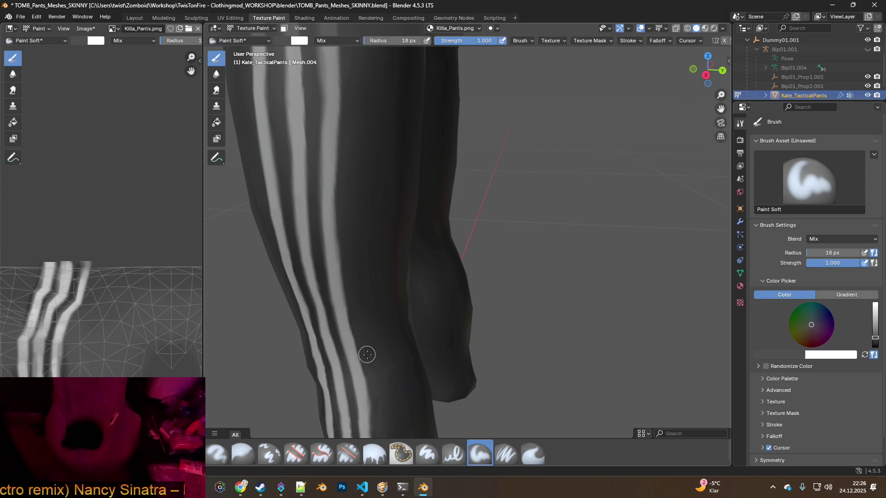
# - Orbit around both sides of the leg to review the straightened stripes
pyautogui.moveTo(374, 388); pyautogui.dragTo(395, 283, button='middle')
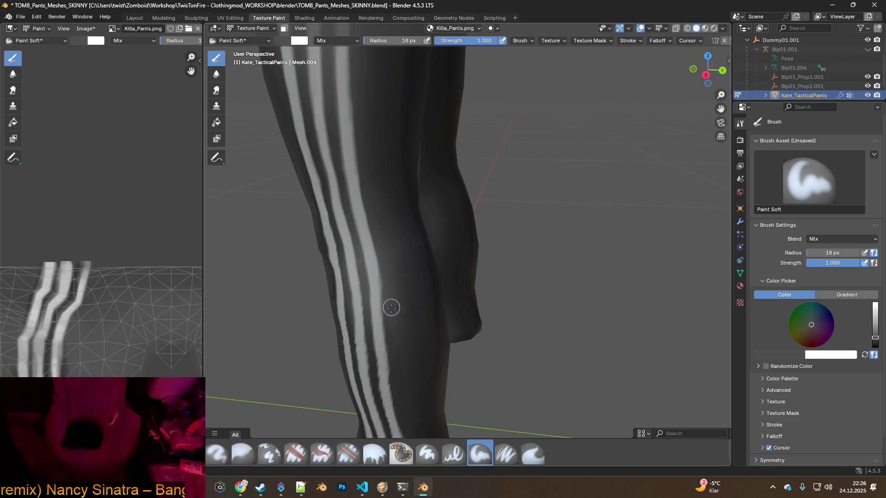
pyautogui.moveTo(391, 332); pyautogui.dragTo(477, 270, button='middle')
pyautogui.scroll(-5, 423, 317)
pyautogui.scroll(3, 476, 271)
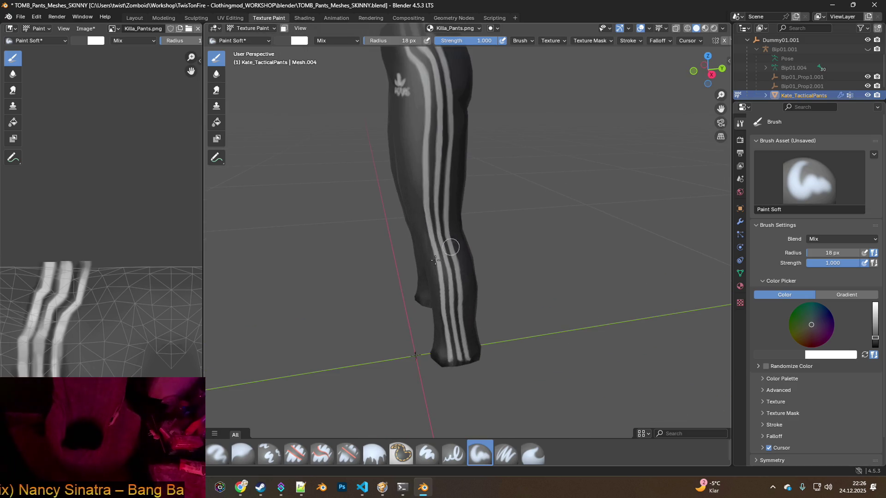
pyautogui.moveTo(392, 208); pyautogui.dragTo(570, 201, button='middle')
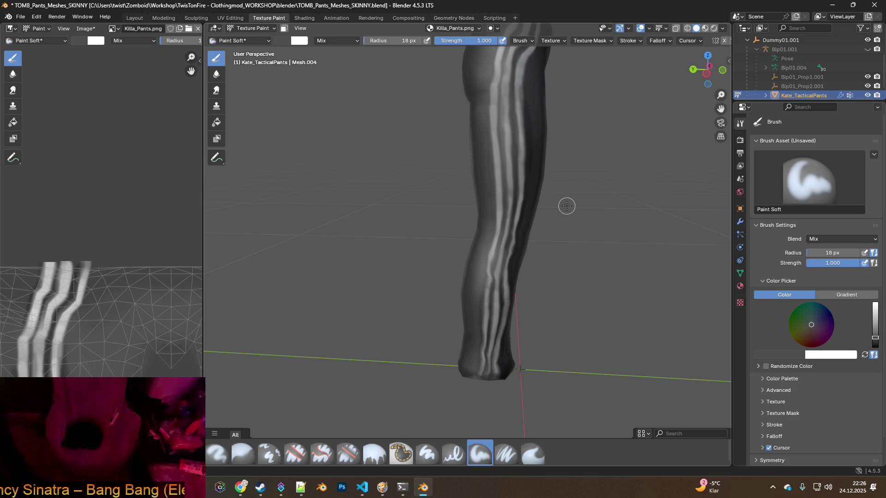
pyautogui.moveTo(568, 208); pyautogui.dragTo(383, 205, button='middle')
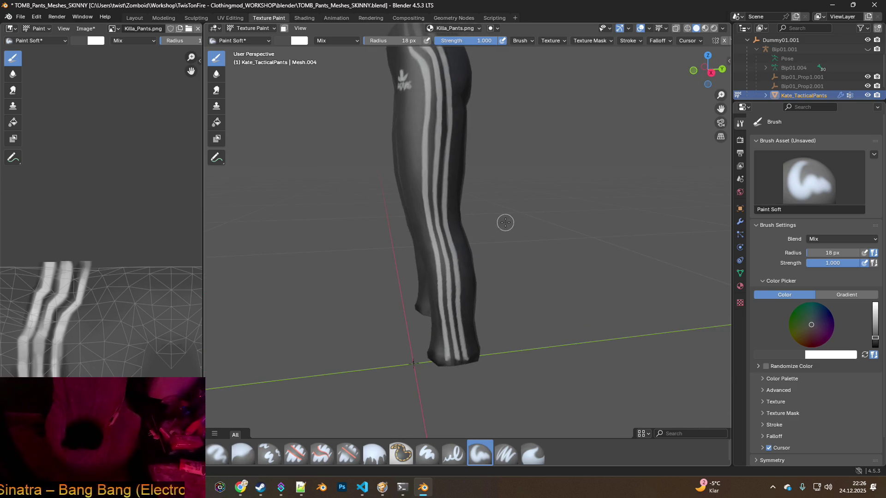
pyautogui.scroll(-1, 443, 206)
pyautogui.moveTo(490, 216)
pyautogui.mouseDown(button='middle')
pyautogui.moveTo(427, 220)
pyautogui.moveTo(531, 217)
pyautogui.moveTo(390, 210)
pyautogui.moveTo(571, 218)
pyautogui.moveTo(391, 217)
pyautogui.mouseUp(button='middle')
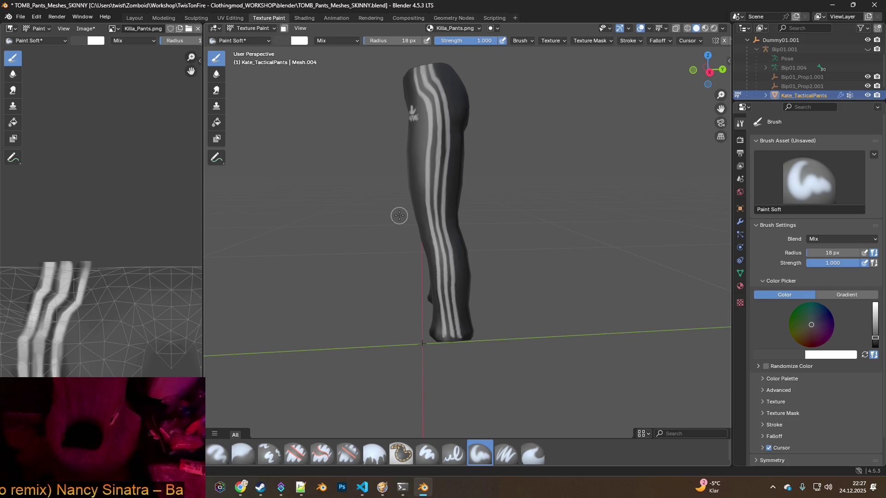
pyautogui.moveTo(400, 216)
pyautogui.mouseDown(button='middle')
pyautogui.moveTo(429, 217)
pyautogui.moveTo(406, 222)
pyautogui.moveTo(425, 225)
pyautogui.mouseUp(button='middle')
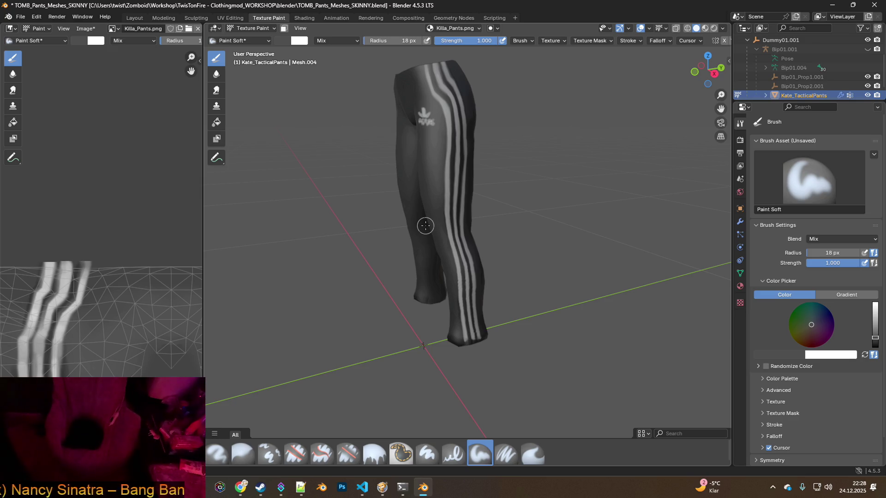
pyautogui.moveTo(383, 220)
pyautogui.mouseDown(button='middle')
pyautogui.moveTo(474, 223)
pyautogui.moveTo(373, 220)
pyautogui.moveTo(466, 229)
pyautogui.mouseUp(button='middle')
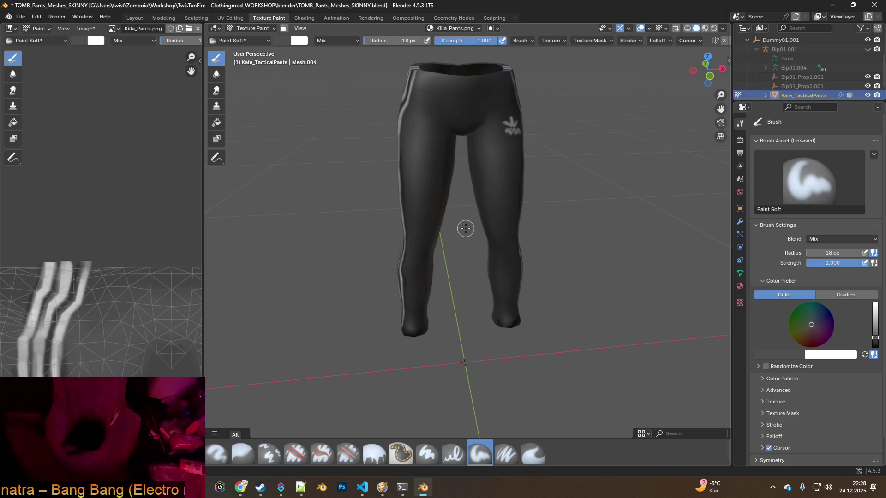
pyautogui.moveTo(525, 224); pyautogui.dragTo(469, 217, button='middle')
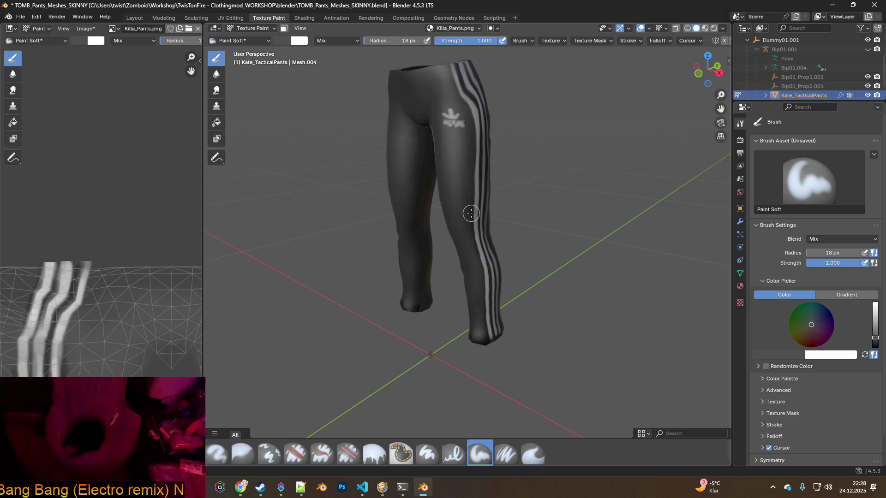
pyautogui.moveTo(525, 204)
pyautogui.mouseDown(button='middle')
pyautogui.moveTo(446, 210)
pyautogui.moveTo(497, 241)
pyautogui.mouseUp(button='middle')
pyautogui.scroll(6, 446, 217)
pyautogui.scroll(-5, 445, 226)
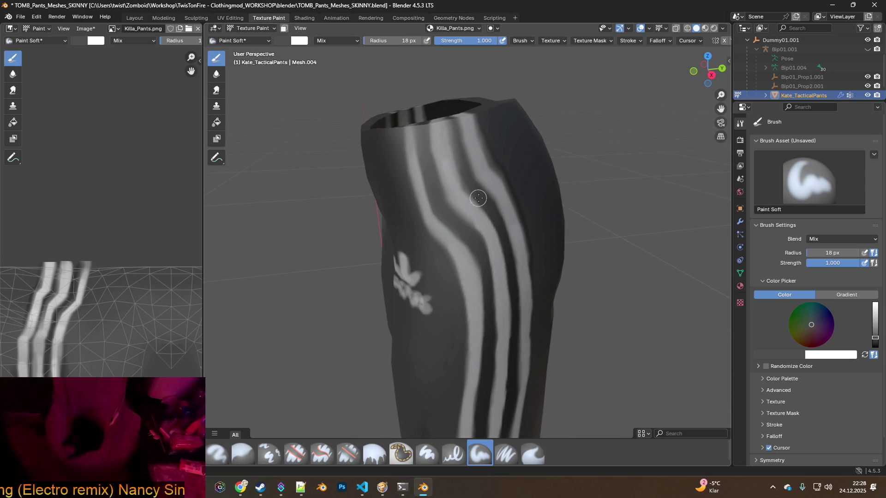
# - Sample a grey from the pants, then make Clone (18 px, strength 1.000) the active brush
pyautogui.press('s')
pyautogui.moveTo(475, 192); pyautogui.dragTo(475, 232, button='middle')
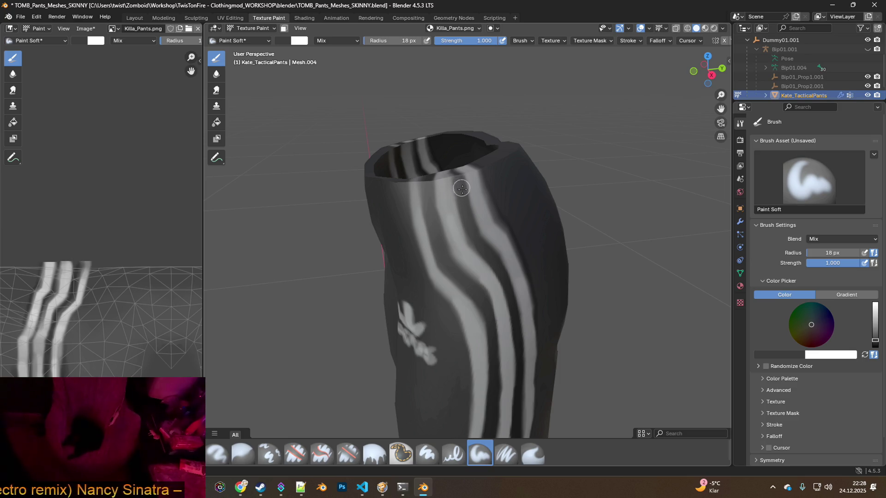
pyautogui.click(36, 17)
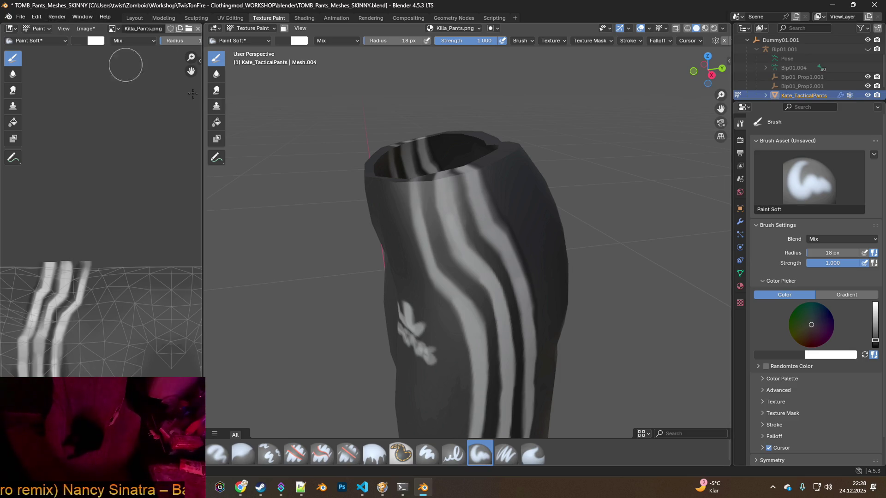
pyautogui.scroll(5, 475, 229)
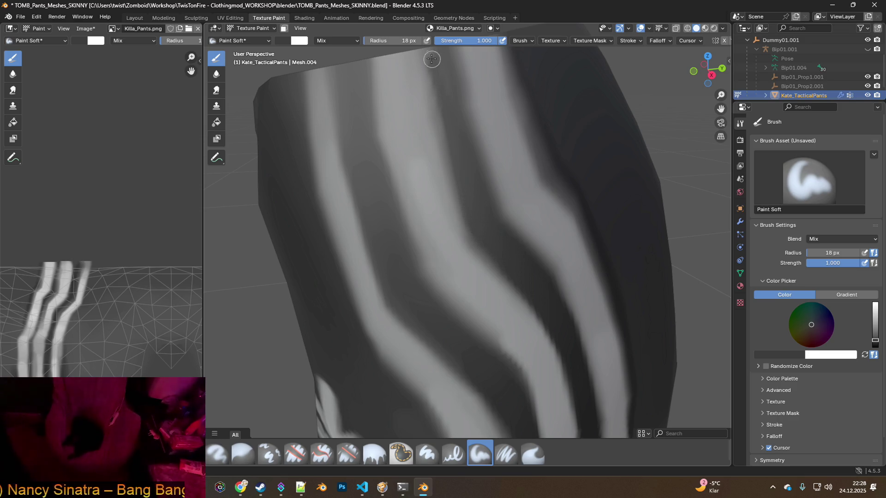
pyautogui.moveTo(453, 96)
pyautogui.mouseDown(button='middle')
pyautogui.moveTo(455, 181)
pyautogui.moveTo(480, 202)
pyautogui.mouseUp(button='middle')
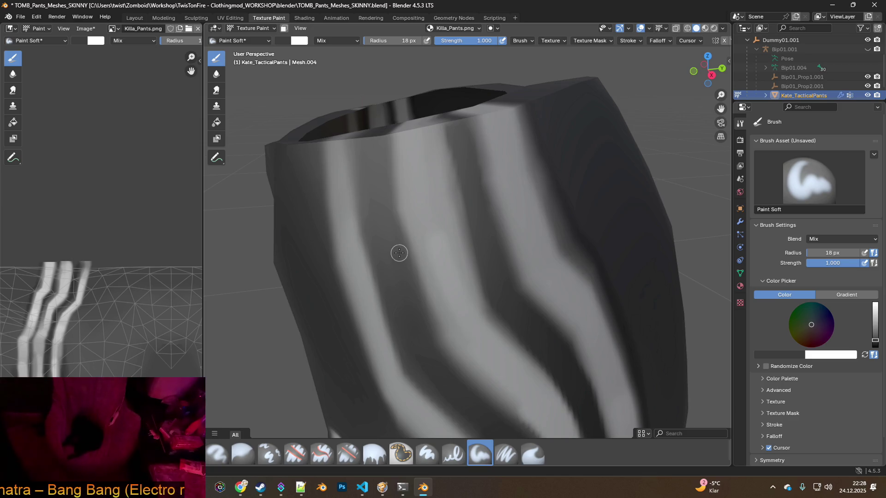
pyautogui.click(219, 107)
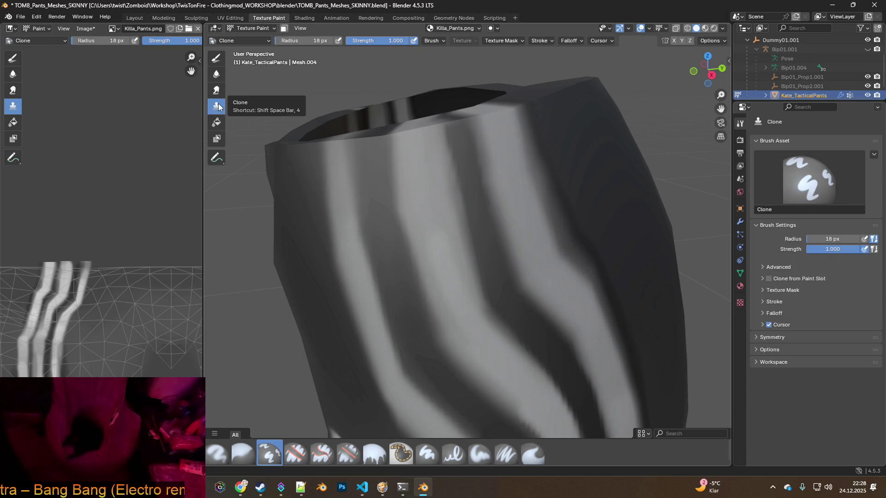
# - Orbit around to a side-on view of one pants leg to work on its stripes
pyautogui.scroll(-4, 498, 277)
pyautogui.moveTo(504, 260)
pyautogui.mouseDown(button='middle')
pyautogui.moveTo(488, 256)
pyautogui.moveTo(503, 246)
pyautogui.mouseUp(button='middle')
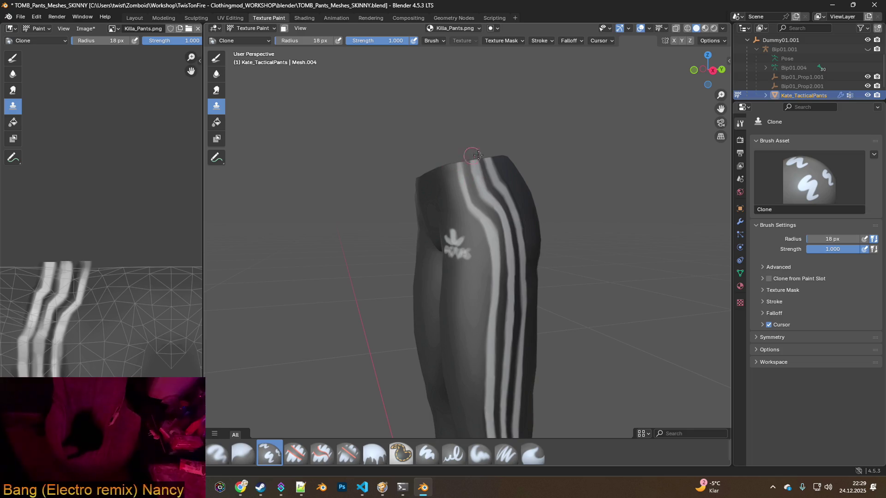
pyautogui.moveTo(443, 302); pyautogui.dragTo(506, 228, button='middle')
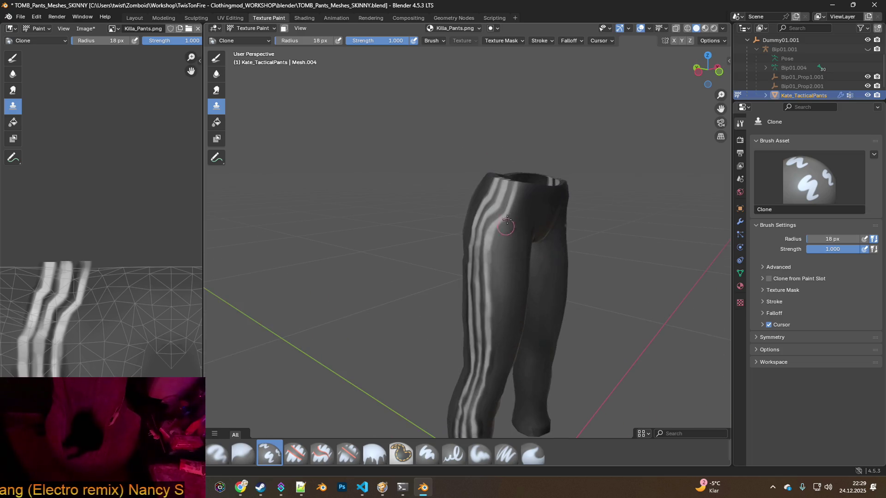
pyautogui.moveTo(589, 276); pyautogui.dragTo(440, 265, button='middle')
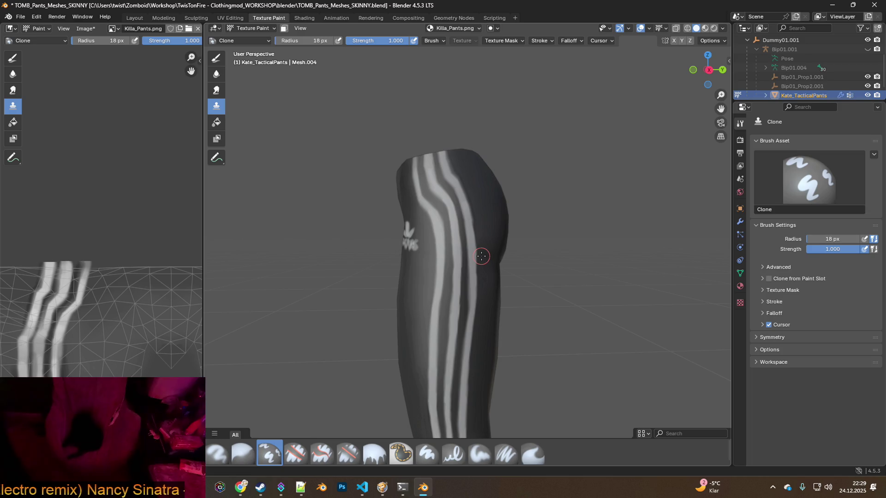
pyautogui.scroll(3, 450, 233)
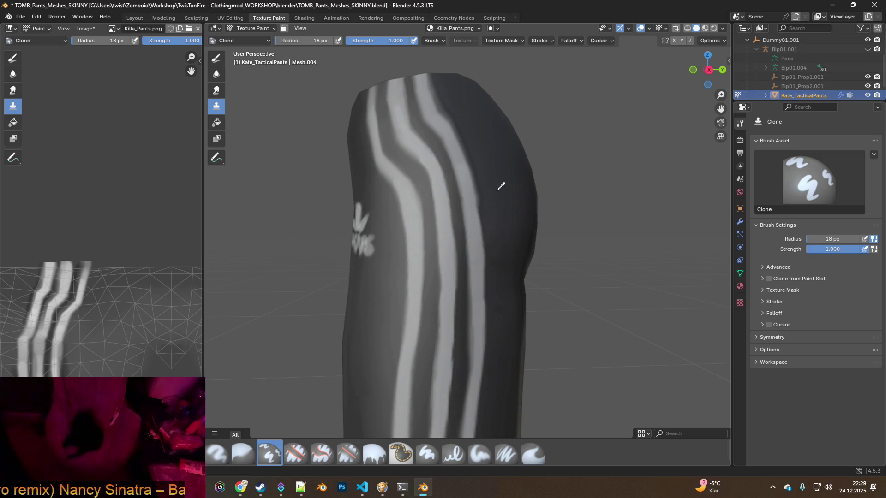
pyautogui.keyDown('shift'); pyautogui.scroll(-3, 498, 277); pyautogui.keyUp('shift')
pyautogui.keyDown('shift'); pyautogui.scroll(-4, 503, 264); pyautogui.keyUp('shift')
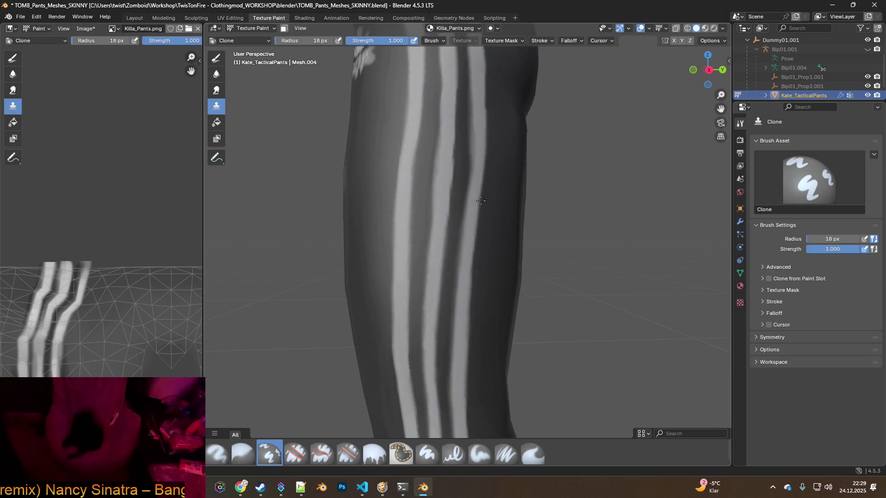
pyautogui.keyDown('shift'); pyautogui.scroll(-4, 471, 161); pyautogui.keyUp('shift')
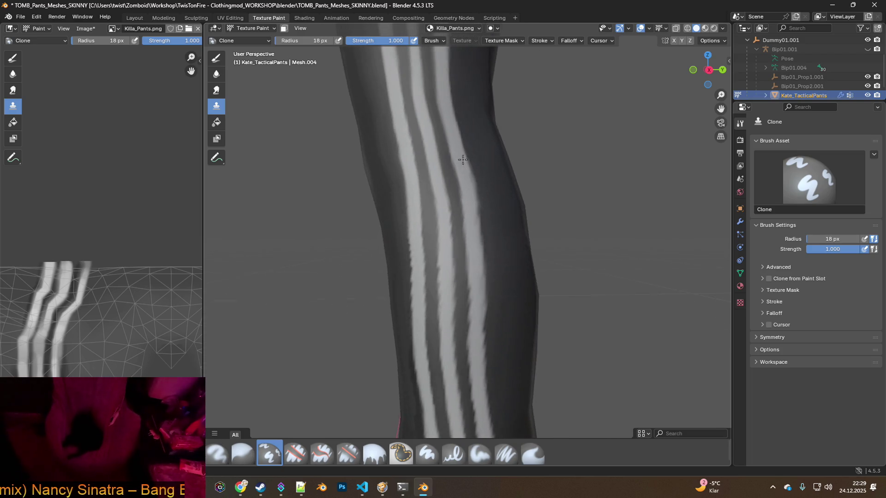
# - Zoom out to see the whole leg with stripes running to the cuff, then switch programs
pyautogui.keyDown('shift'); pyautogui.scroll(4, 462, 231); pyautogui.keyUp('shift')
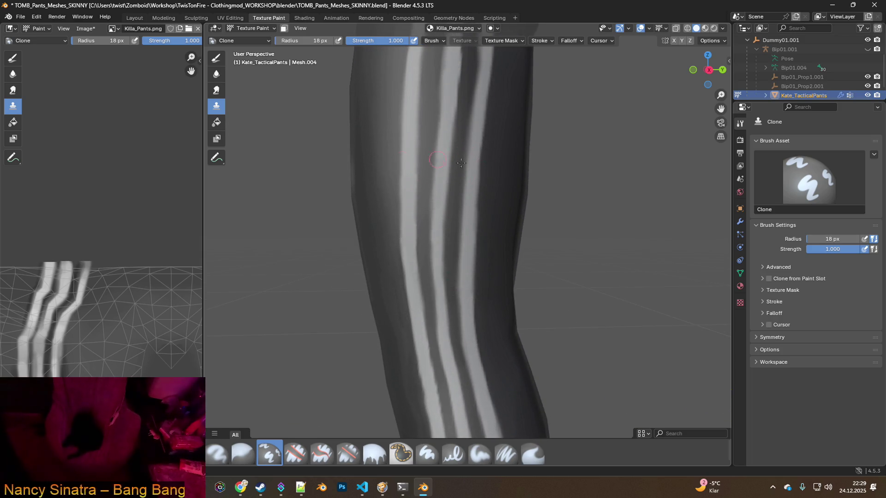
pyautogui.keyDown('shift'); pyautogui.scroll(3, 419, 262); pyautogui.keyUp('shift')
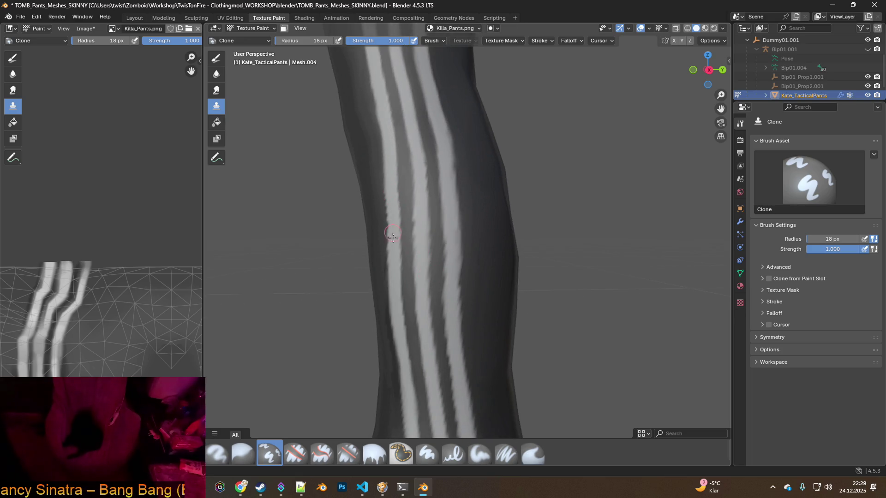
pyautogui.moveTo(465, 321)
pyautogui.mouseDown(button='middle')
pyautogui.moveTo(518, 296)
pyautogui.moveTo(499, 302)
pyautogui.mouseUp(button='middle')
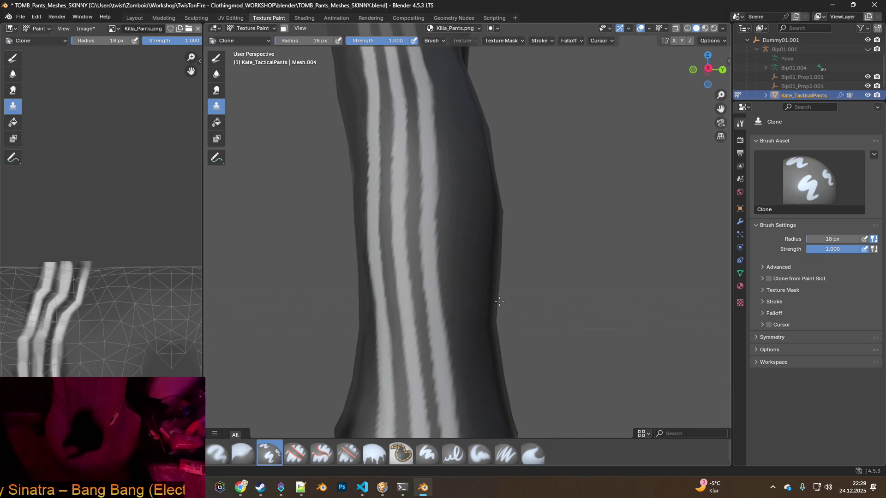
pyautogui.moveTo(436, 248); pyautogui.dragTo(454, 270, button='middle')
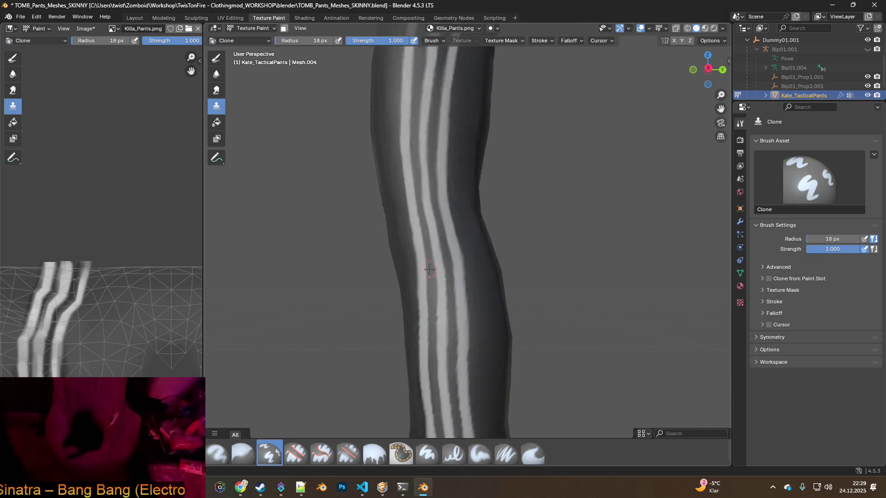
pyautogui.scroll(-10, 454, 270)
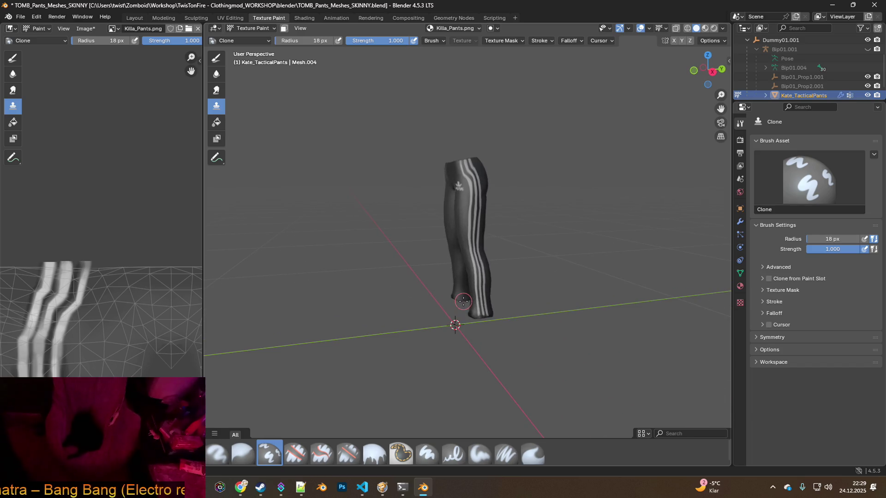
pyautogui.hotkey('alt', 'Tab')
pyautogui.hotkey('alt', 'Tab')
pyautogui.hotkey('alt', 'Tab')
pyautogui.hotkey('alt', 'Tab')
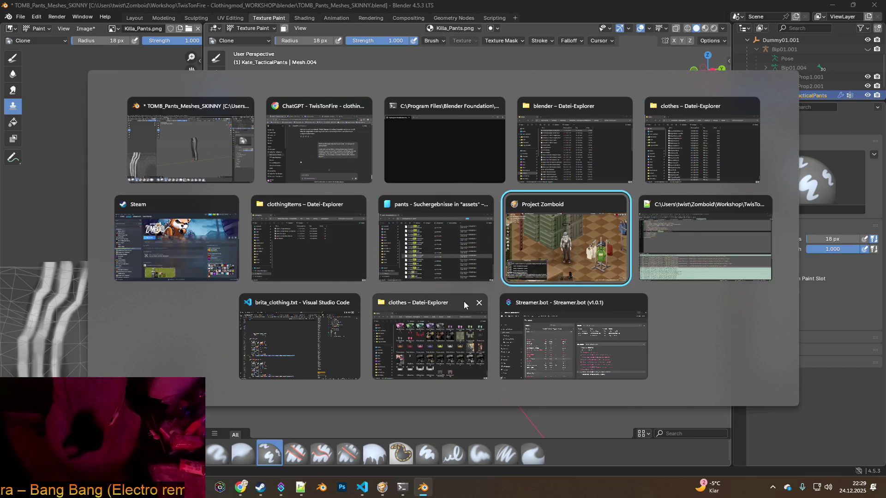
# - Walk the character around the clothing store to show off the striped pants, then return to Blender
pyautogui.press('d')
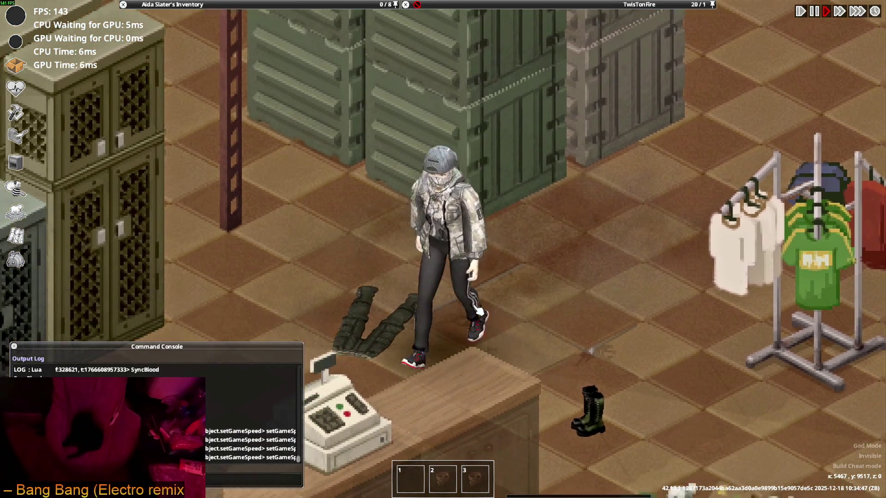
pyautogui.press('w')
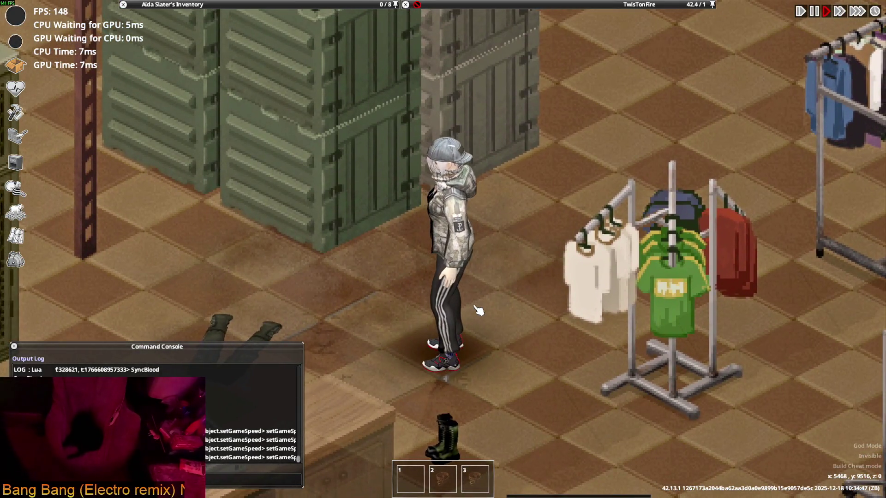
pyautogui.press('d')
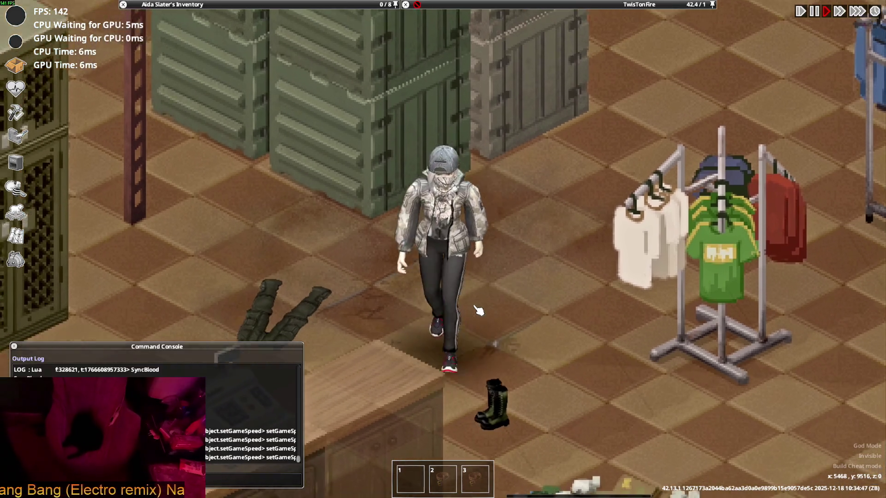
pyautogui.press('a')
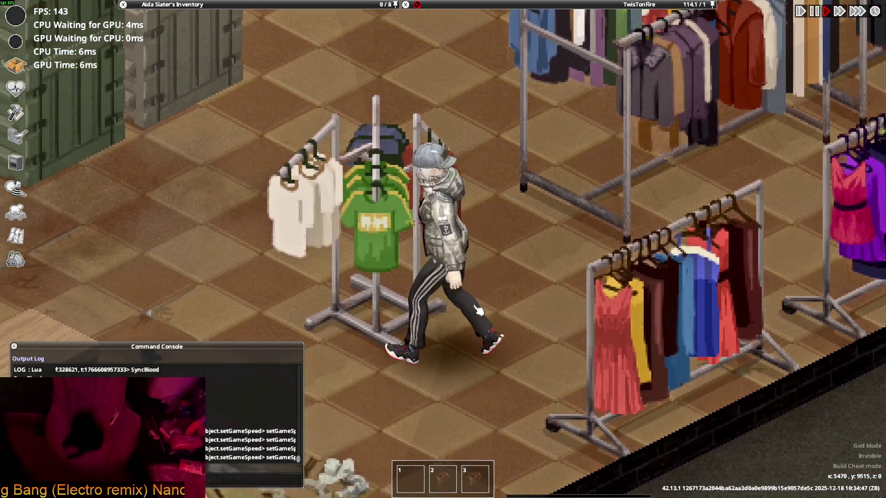
pyautogui.press('d')
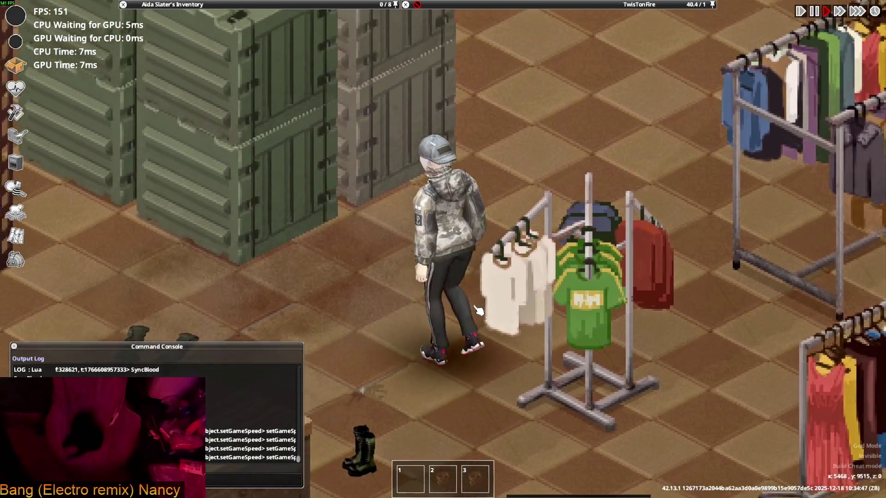
pyautogui.press('w')
pyautogui.press('s')
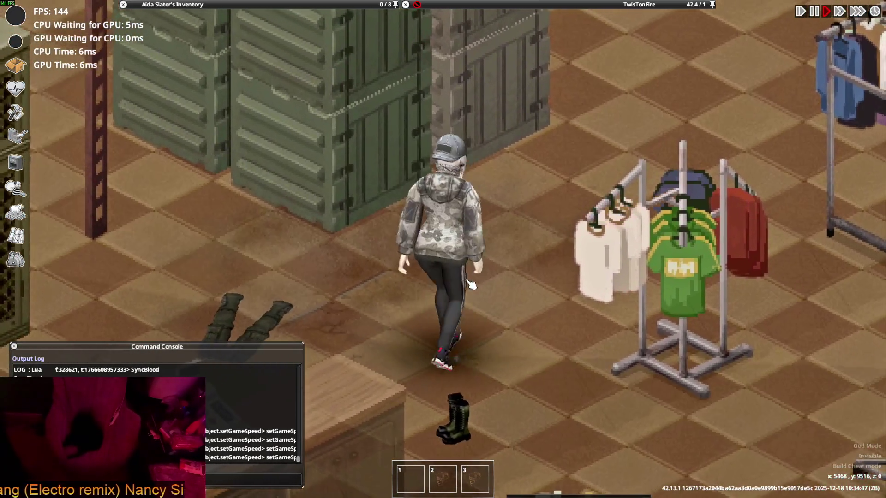
pyautogui.press('a')
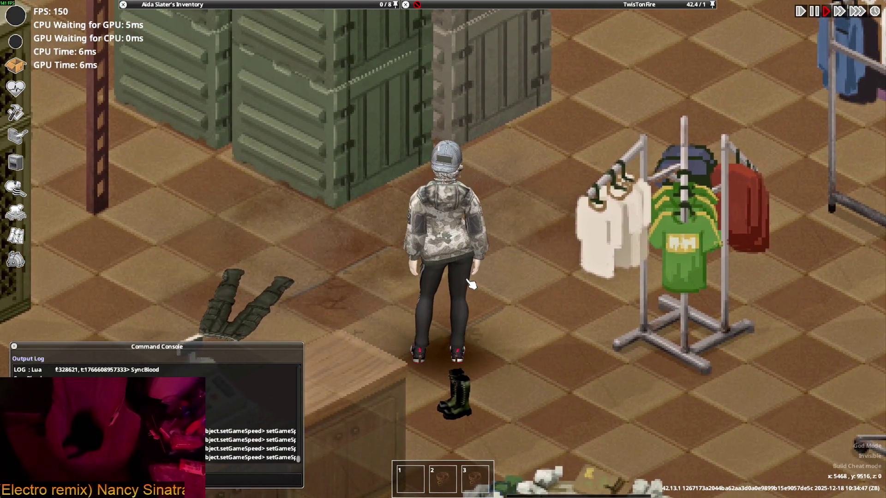
pyautogui.hotkey('alt', 'Tab')
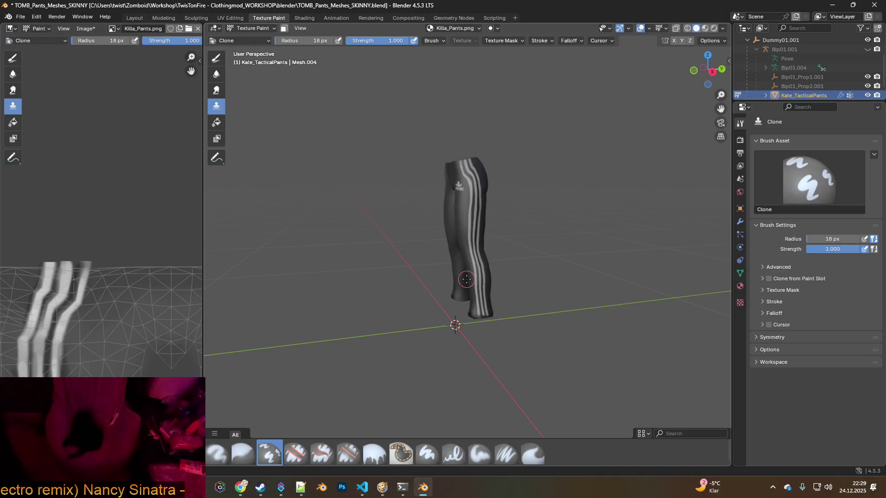
# - Switch from the Clone tool back to the Paint Soft brush
pyautogui.scroll(6, 481, 265)
pyautogui.moveTo(480, 249)
pyautogui.mouseDown(button='middle')
pyautogui.moveTo(472, 196)
pyautogui.moveTo(482, 295)
pyautogui.mouseUp(button='middle')
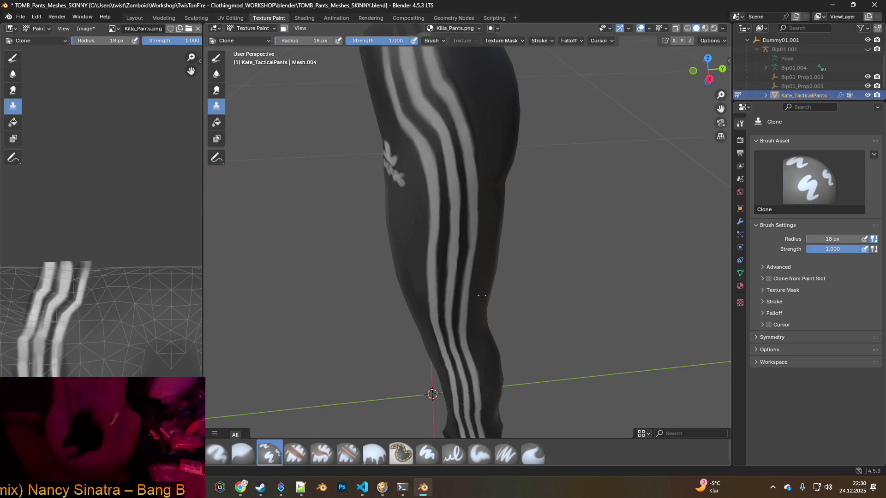
pyautogui.scroll(-3, 465, 217)
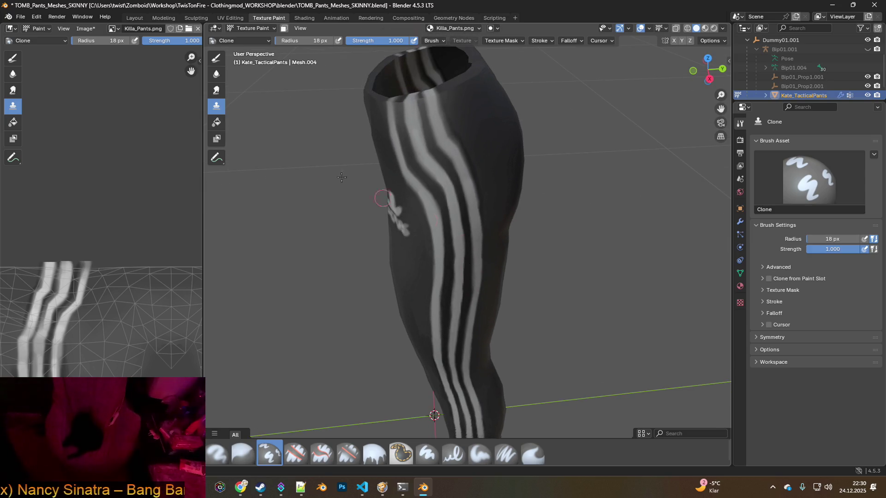
pyautogui.click(216, 58)
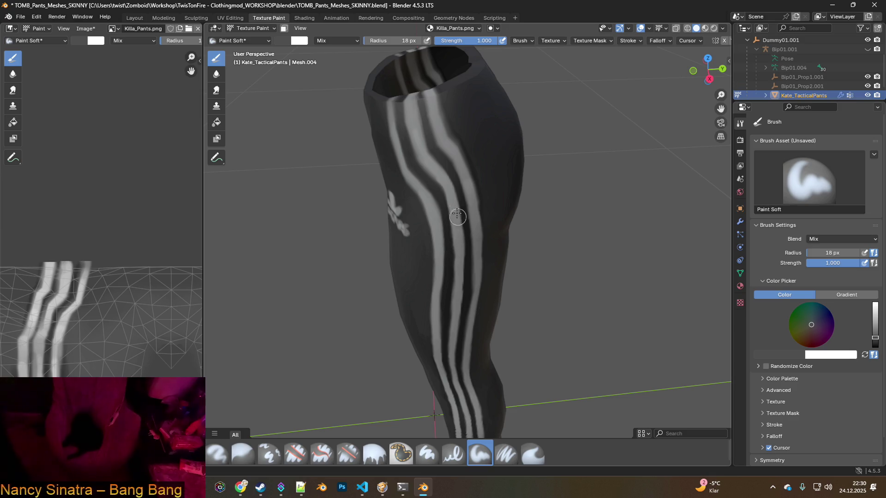
pyautogui.scroll(5, 455, 245)
pyautogui.scroll(-2, 456, 232)
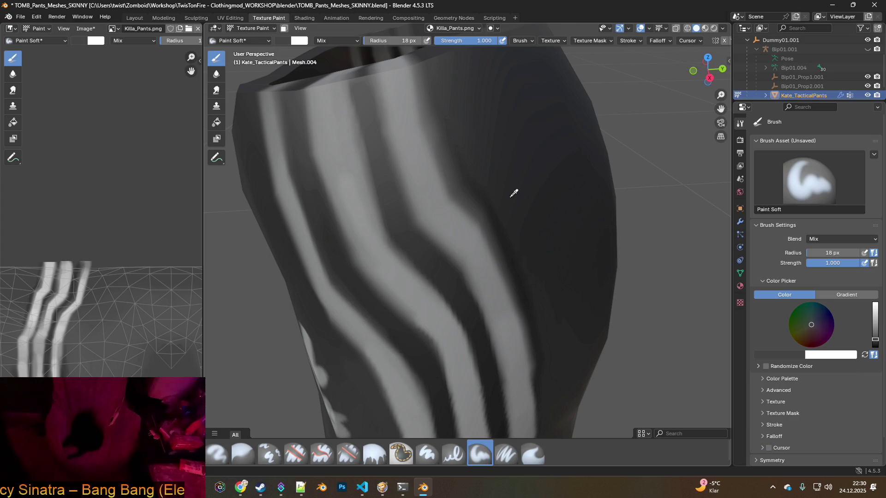
# - Sample a white brush colour from the pants and inspect the waistband and leg stripes
pyautogui.press('s')
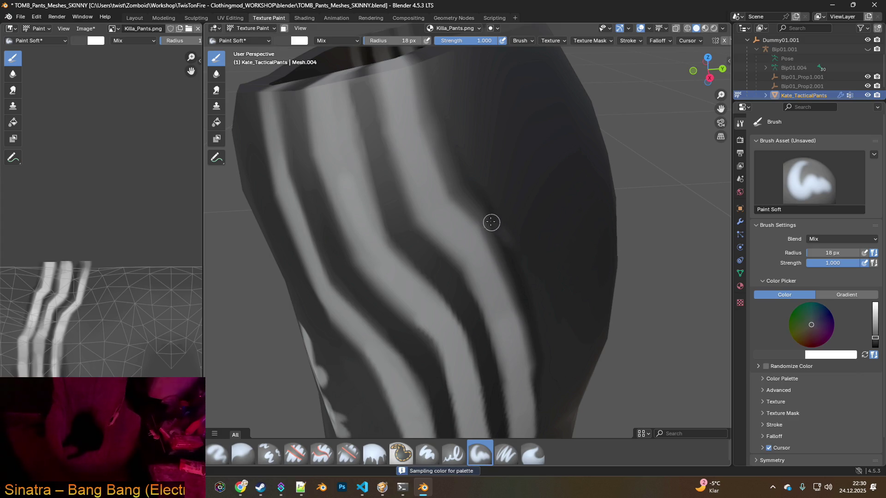
pyautogui.click(29, 18)
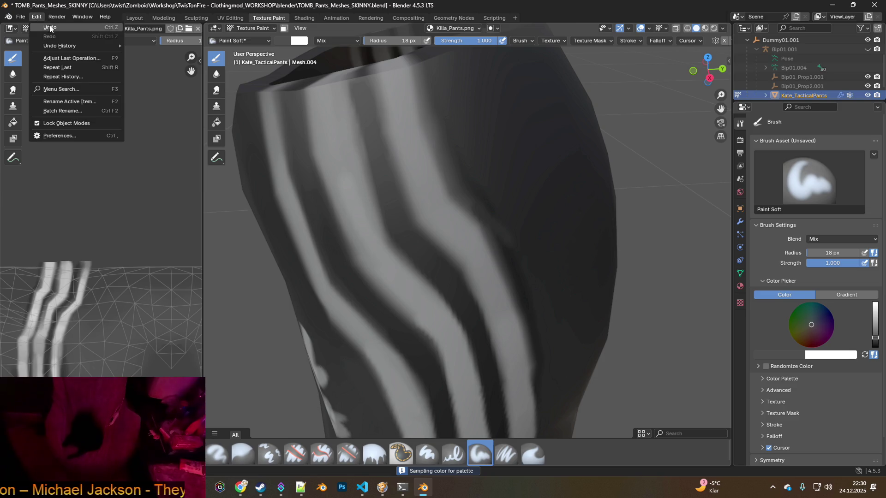
pyautogui.scroll(3, 510, 168)
pyautogui.press('s')
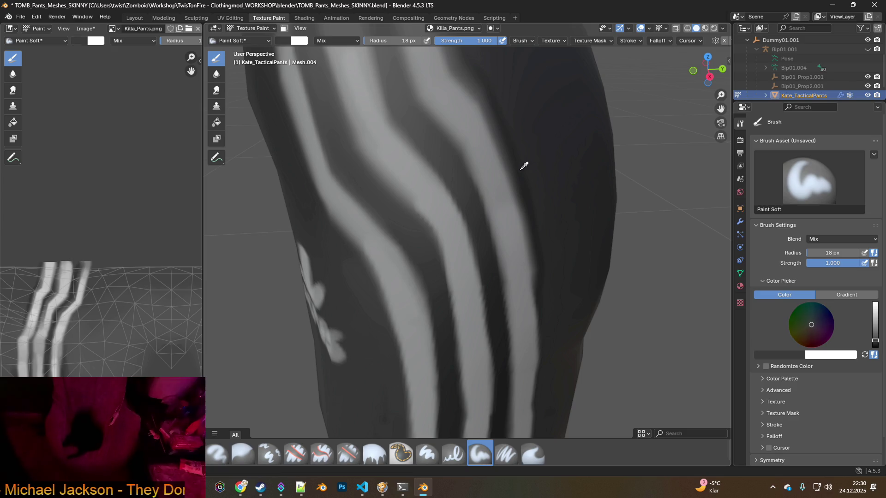
pyautogui.moveTo(538, 165)
pyautogui.mouseDown(button='middle')
pyautogui.moveTo(535, 212)
pyautogui.moveTo(502, 217)
pyautogui.moveTo(472, 237)
pyautogui.mouseUp(button='middle')
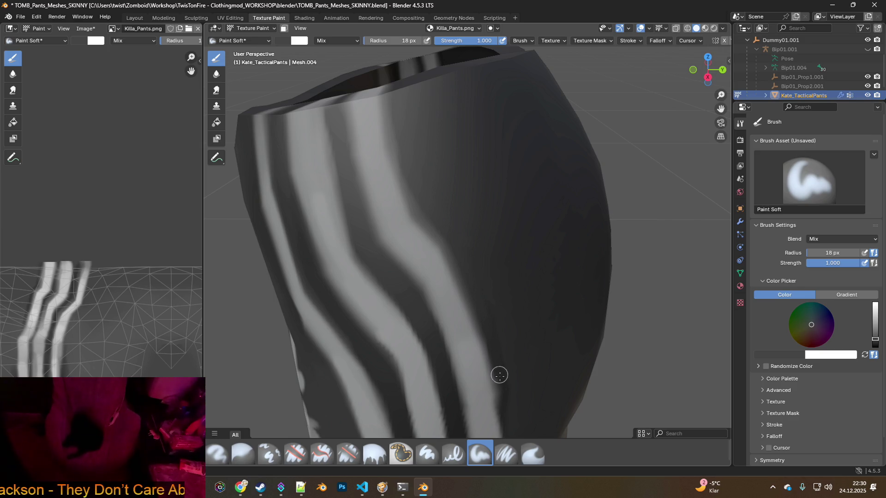
pyautogui.moveTo(514, 385); pyautogui.dragTo(507, 309, button='middle')
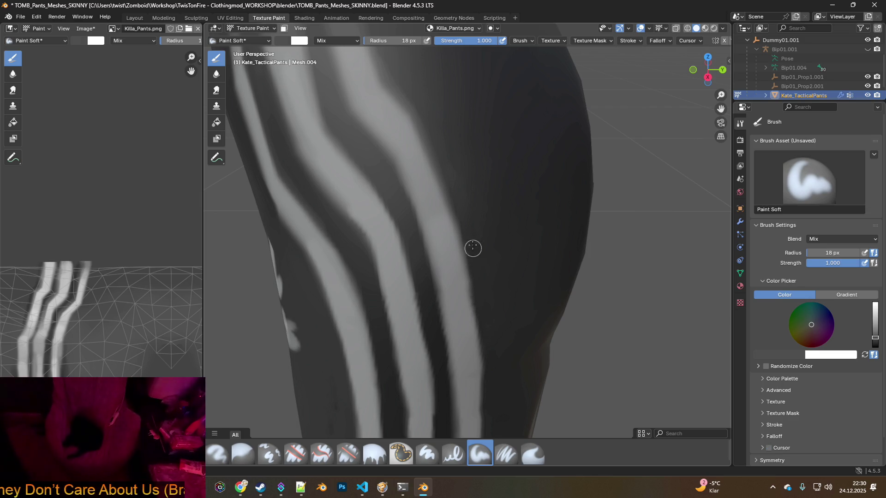
pyautogui.moveTo(450, 147)
pyautogui.mouseDown(button='middle')
pyautogui.moveTo(502, 263)
pyautogui.moveTo(479, 243)
pyautogui.moveTo(487, 231)
pyautogui.mouseUp(button='middle')
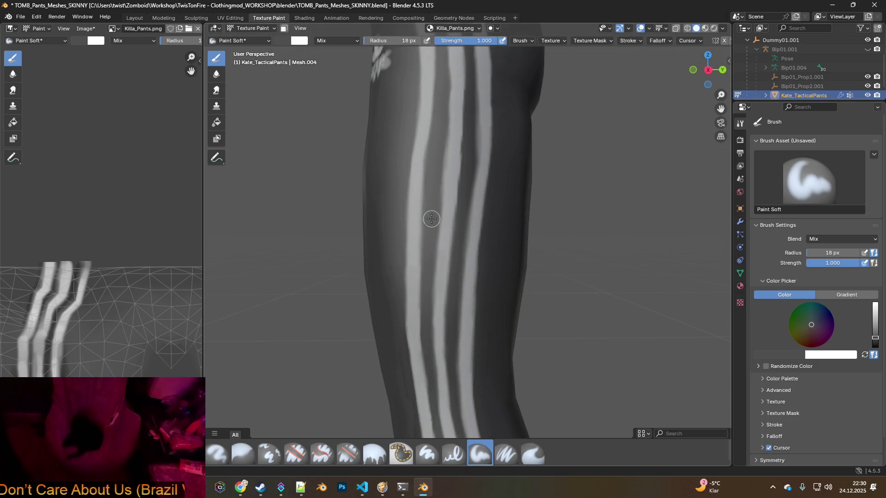
pyautogui.moveTo(431, 218); pyautogui.dragTo(422, 216, button='middle')
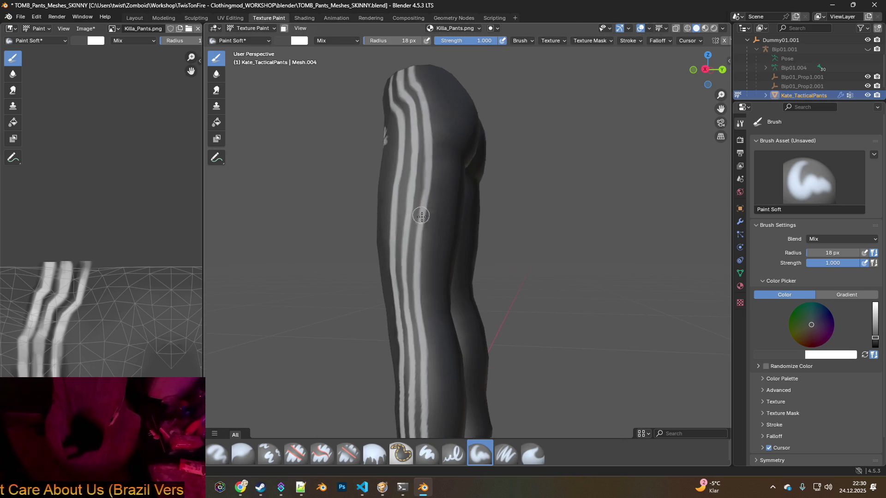
pyautogui.moveTo(433, 253)
pyautogui.mouseDown(button='middle')
pyautogui.moveTo(444, 245)
pyautogui.moveTo(619, 258)
pyautogui.mouseUp(button='middle')
pyautogui.scroll(-3, 420, 248)
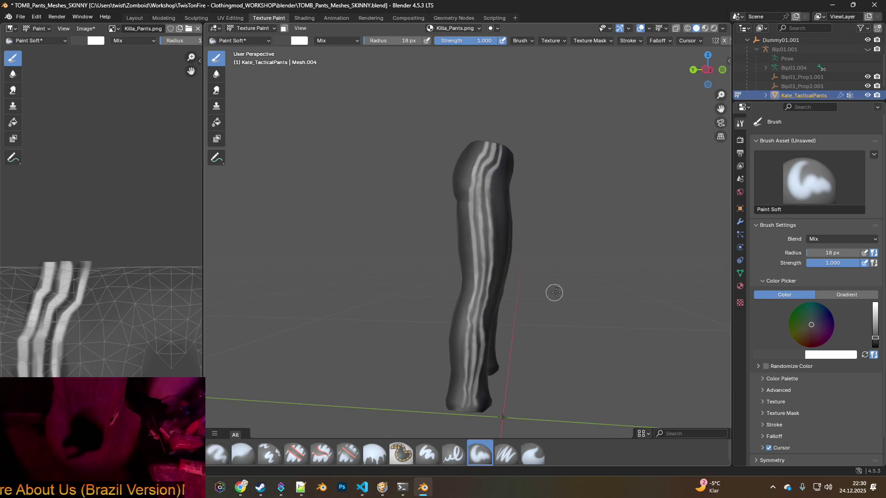
pyautogui.scroll(3, 577, 287)
pyautogui.moveTo(577, 287)
pyautogui.mouseDown(button='middle')
pyautogui.moveTo(416, 222)
pyautogui.moveTo(411, 250)
pyautogui.moveTo(413, 218)
pyautogui.moveTo(612, 249)
pyautogui.mouseUp(button='middle')
pyautogui.scroll(-3, 416, 222)
pyautogui.scroll(3, 415, 231)
pyautogui.scroll(-3, 413, 218)
pyautogui.scroll(3, 512, 233)
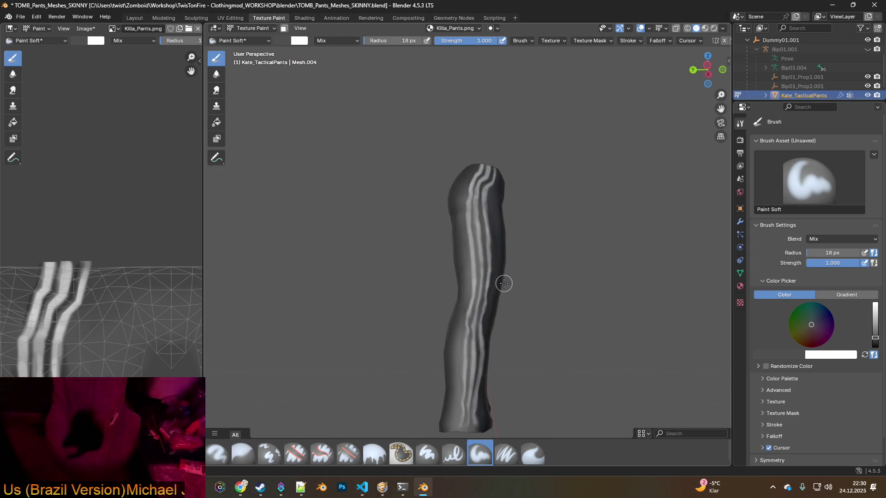
pyautogui.scroll(3, 504, 283)
pyautogui.moveTo(562, 244)
pyautogui.mouseDown(button='middle')
pyautogui.moveTo(449, 234)
pyautogui.moveTo(491, 230)
pyautogui.mouseUp(button='middle')
pyautogui.scroll(-3, 496, 229)
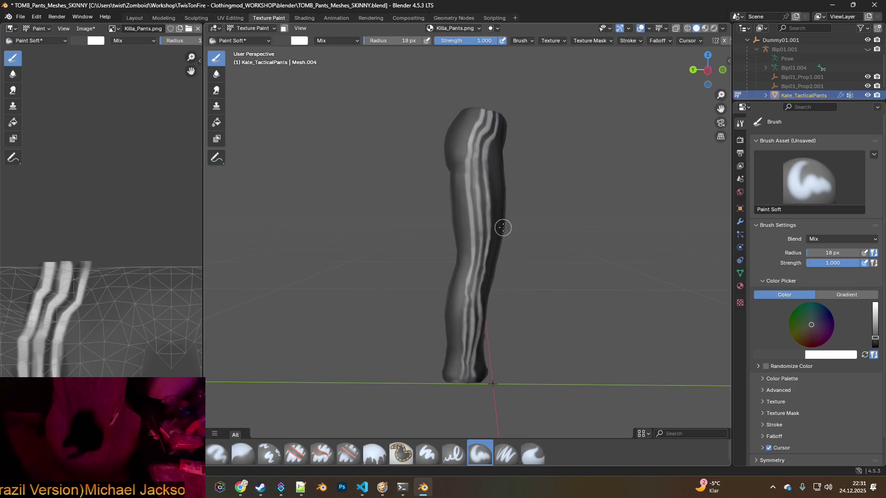
pyautogui.scroll(5, 479, 259)
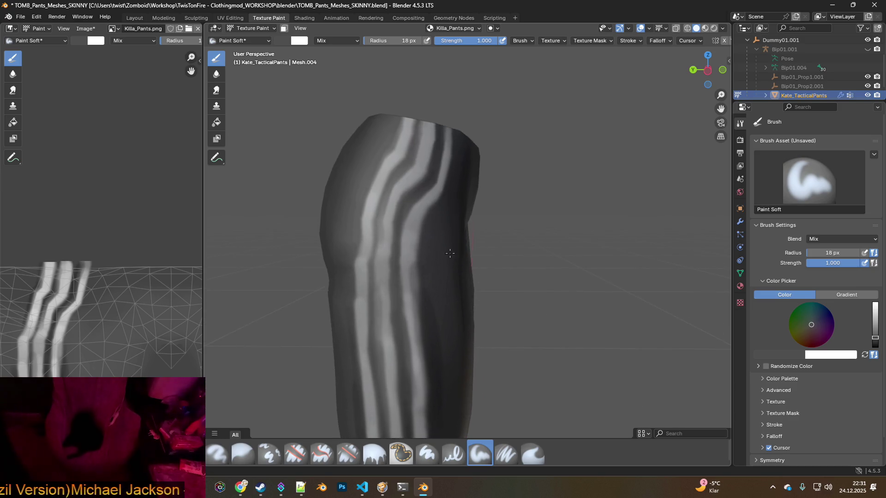
pyautogui.scroll(4, 450, 254)
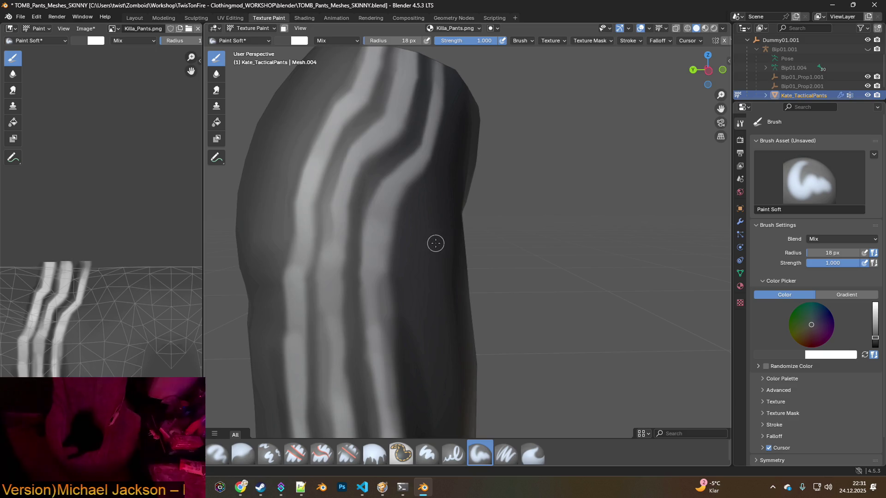
pyautogui.keyDown('shift'); pyautogui.moveTo(432, 203); pyautogui.dragTo(422, 241, button='middle'); pyautogui.keyUp('shift')
pyautogui.moveTo(530, 211)
pyautogui.mouseDown(button='middle')
pyautogui.moveTo(559, 235)
pyautogui.moveTo(545, 229)
pyautogui.moveTo(665, 234)
pyautogui.moveTo(519, 215)
pyautogui.mouseUp(button='middle')
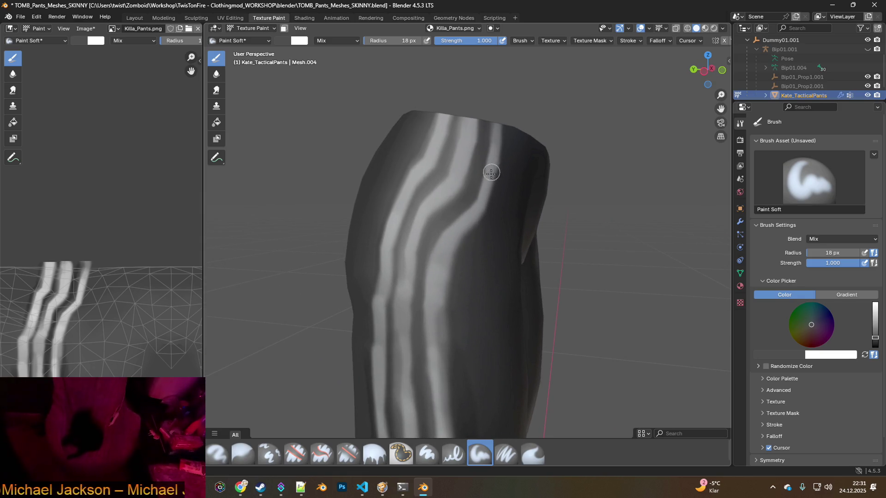
pyautogui.moveTo(591, 210)
pyautogui.mouseDown(button='middle')
pyautogui.moveTo(479, 211)
pyautogui.moveTo(586, 227)
pyautogui.moveTo(527, 220)
pyautogui.moveTo(492, 248)
pyautogui.moveTo(502, 152)
pyautogui.mouseUp(button='middle')
# - Sample the light grey stripe colour and paint it along a stripe up to the waistband
pyautogui.press('s')
pyautogui.scroll(-3, 494, 244)
pyautogui.scroll(3, 496, 230)
pyautogui.moveTo(515, 83)
pyautogui.mouseDown()
pyautogui.moveTo(503, 149)
pyautogui.moveTo(475, 214)
pyautogui.moveTo(492, 187)
pyautogui.mouseUp()
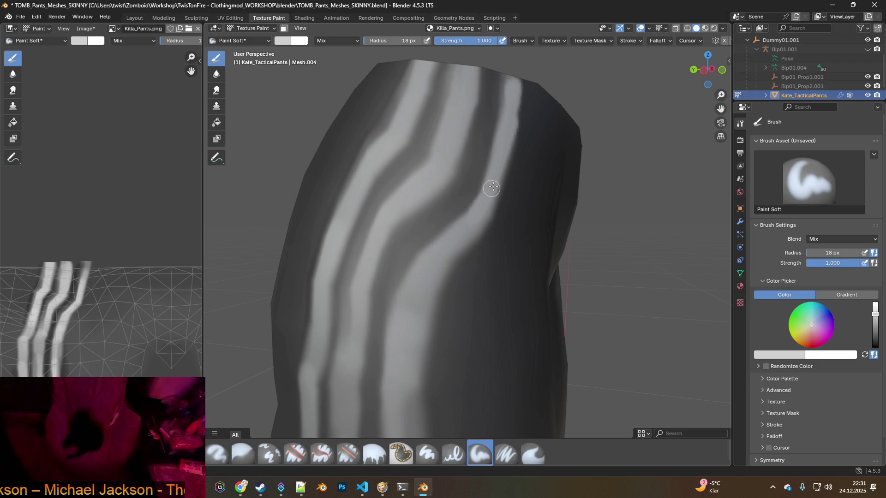
pyautogui.moveTo(435, 250)
pyautogui.mouseDown()
pyautogui.moveTo(417, 289)
pyautogui.moveTo(430, 316)
pyautogui.mouseUp()
pyautogui.moveTo(429, 317)
pyautogui.mouseDown(button='middle')
pyautogui.moveTo(474, 262)
pyautogui.moveTo(467, 197)
pyautogui.mouseUp(button='middle')
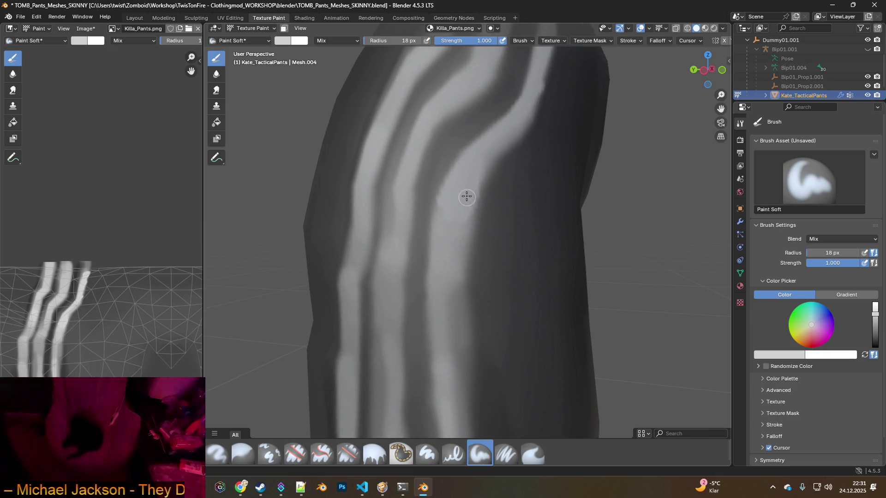
pyautogui.moveTo(484, 164)
pyautogui.mouseDown()
pyautogui.moveTo(512, 132)
pyautogui.moveTo(538, 73)
pyautogui.moveTo(529, 91)
pyautogui.mouseUp()
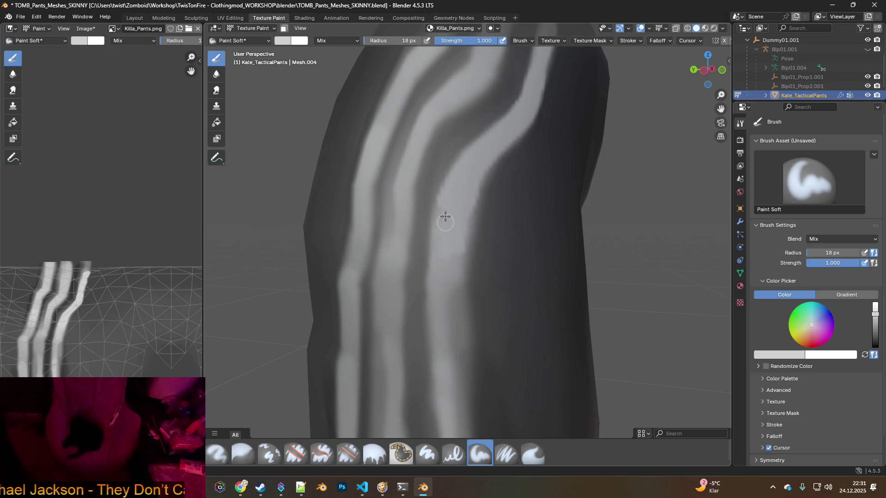
pyautogui.moveTo(446, 204)
pyautogui.mouseDown()
pyautogui.moveTo(441, 286)
pyautogui.moveTo(451, 253)
pyautogui.moveTo(439, 306)
pyautogui.moveTo(454, 287)
pyautogui.moveTo(453, 245)
pyautogui.moveTo(448, 354)
pyautogui.mouseUp()
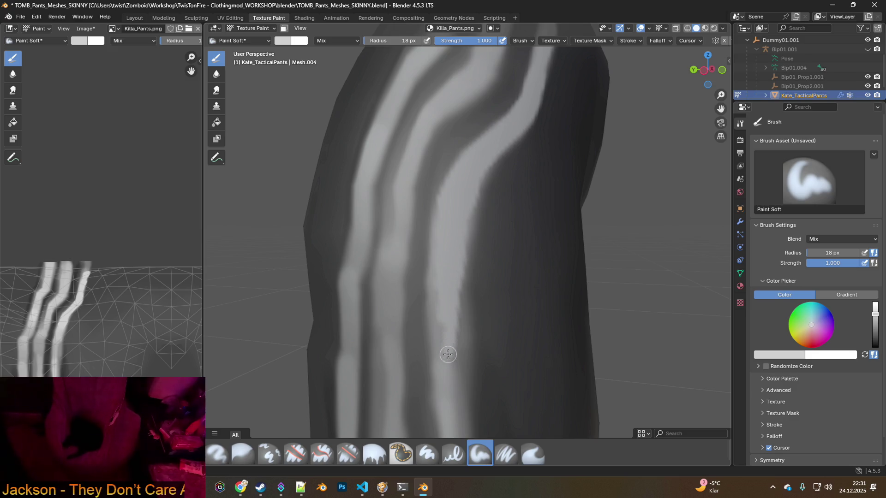
# - Brighten the middle section of the stripe with up-and-down soft strokes
pyautogui.moveTo(457, 322); pyautogui.dragTo(450, 204, button='middle')
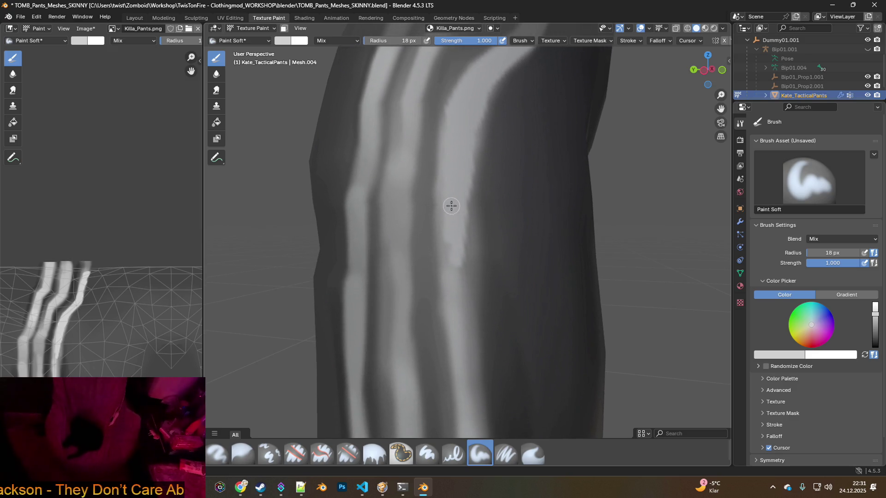
pyautogui.moveTo(456, 289); pyautogui.dragTo(450, 254)
pyautogui.moveTo(458, 300); pyautogui.dragTo(455, 289)
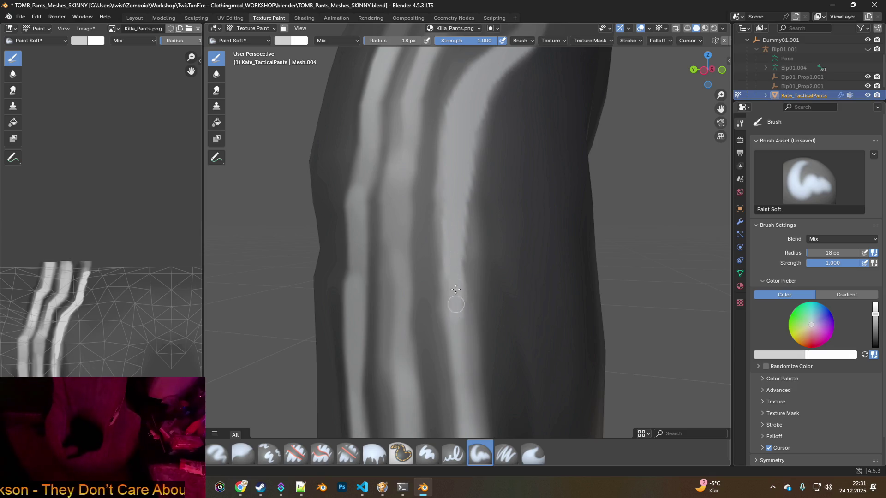
pyautogui.moveTo(472, 323); pyautogui.dragTo(455, 159, button='middle')
pyautogui.moveTo(454, 183); pyautogui.dragTo(461, 267)
pyautogui.moveTo(458, 196)
pyautogui.mouseDown()
pyautogui.moveTo(470, 310)
pyautogui.moveTo(465, 299)
pyautogui.mouseUp()
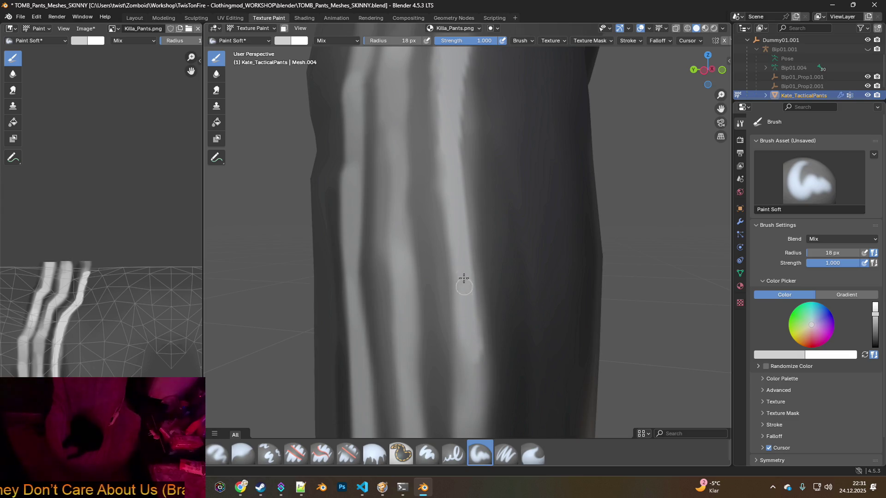
pyautogui.moveTo(443, 141); pyautogui.dragTo(439, 69)
pyautogui.moveTo(449, 124)
pyautogui.mouseDown(button='middle')
pyautogui.moveTo(453, 228)
pyautogui.moveTo(442, 225)
pyautogui.mouseUp(button='middle')
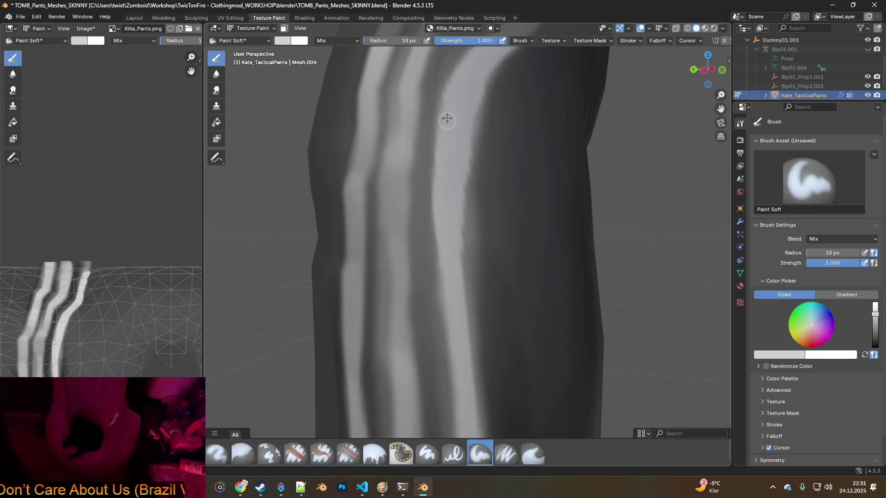
pyautogui.moveTo(442, 217); pyautogui.dragTo(454, 397)
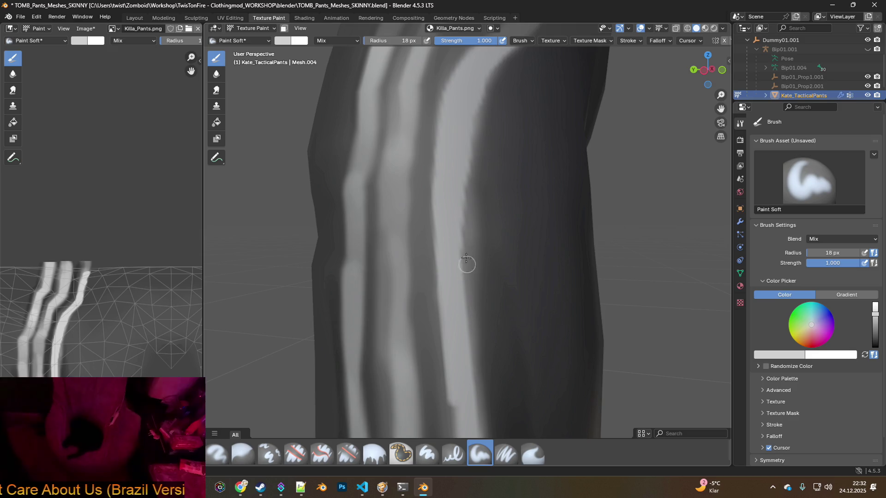
# - From a new angle, brighten the stripe further down the leg
pyautogui.moveTo(462, 331)
pyautogui.mouseDown(button='middle')
pyautogui.moveTo(447, 151)
pyautogui.moveTo(451, 190)
pyautogui.mouseUp(button='middle')
pyautogui.moveTo(440, 119)
pyautogui.mouseDown()
pyautogui.moveTo(452, 218)
pyautogui.moveTo(440, 133)
pyautogui.mouseUp()
pyautogui.moveTo(448, 186); pyautogui.dragTo(452, 263)
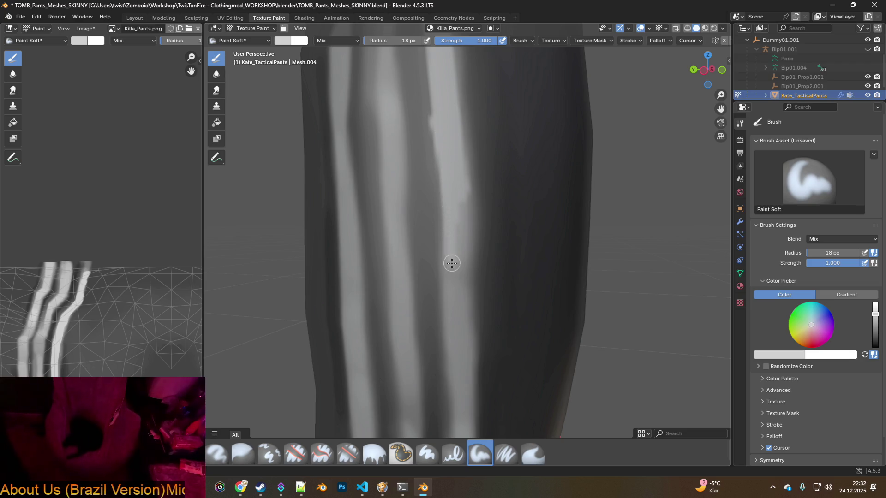
pyautogui.moveTo(455, 194); pyautogui.dragTo(465, 318)
pyautogui.moveTo(466, 317); pyautogui.dragTo(455, 161, button='middle')
pyautogui.moveTo(455, 162)
pyautogui.mouseDown()
pyautogui.moveTo(453, 195)
pyautogui.moveTo(463, 210)
pyautogui.mouseUp()
pyautogui.moveTo(461, 295)
pyautogui.mouseDown(button='middle')
pyautogui.moveTo(478, 277)
pyautogui.moveTo(475, 303)
pyautogui.moveTo(487, 243)
pyautogui.mouseUp(button='middle')
pyautogui.moveTo(481, 182)
pyautogui.mouseDown()
pyautogui.moveTo(471, 180)
pyautogui.moveTo(476, 194)
pyautogui.mouseUp()
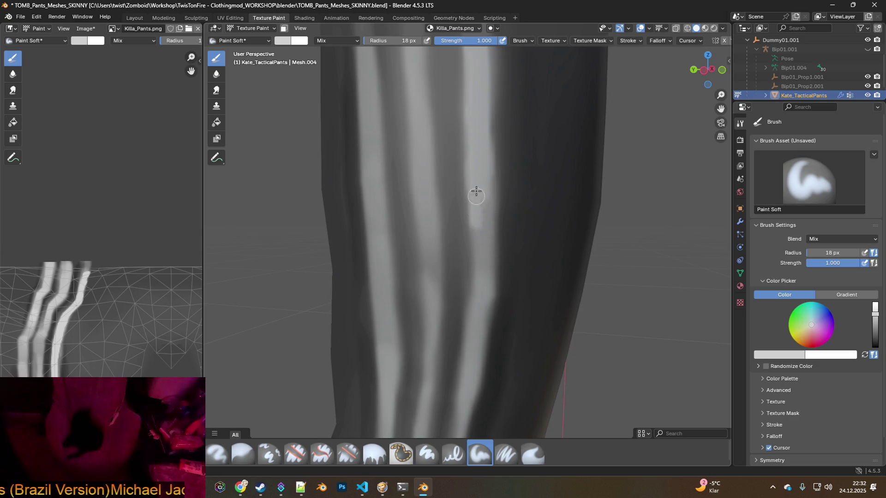
pyautogui.moveTo(479, 240); pyautogui.dragTo(484, 269)
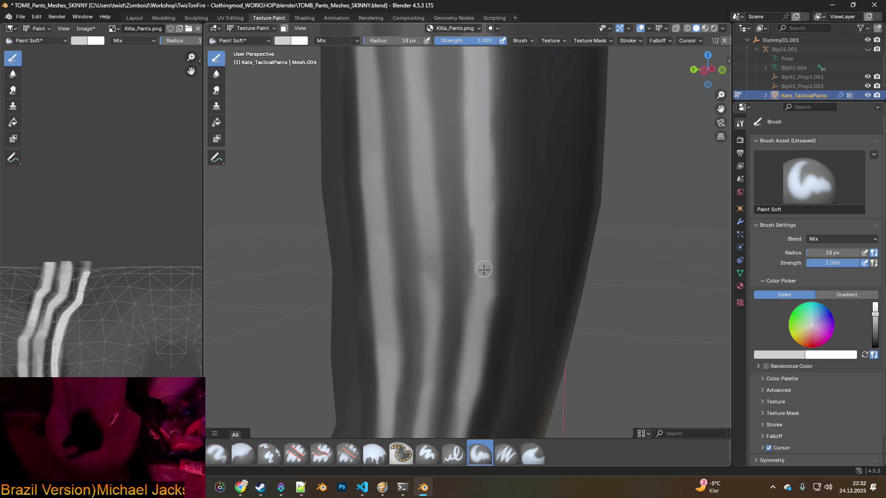
pyautogui.moveTo(476, 216); pyautogui.dragTo(479, 289)
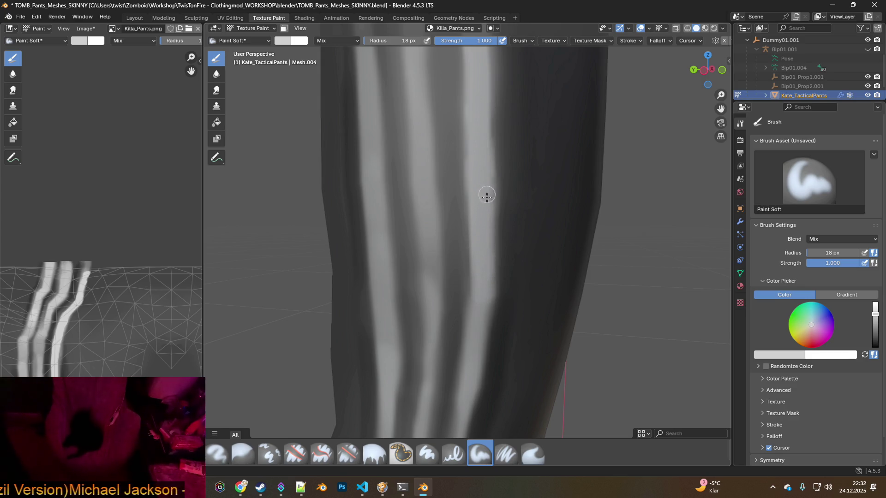
# - Extend the light strokes down to the lower end of the stripe
pyautogui.moveTo(483, 283); pyautogui.dragTo(500, 164, button='middle')
pyautogui.moveTo(500, 164)
pyautogui.mouseDown()
pyautogui.moveTo(470, 374)
pyautogui.moveTo(484, 347)
pyautogui.moveTo(505, 161)
pyautogui.mouseUp()
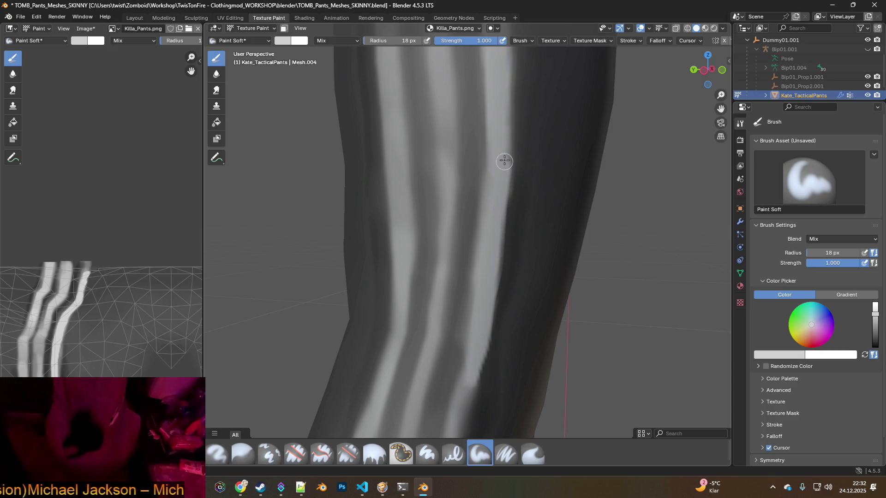
pyautogui.moveTo(481, 310); pyautogui.dragTo(469, 368)
pyautogui.moveTo(468, 368); pyautogui.dragTo(520, 167, button='middle')
pyautogui.moveTo(520, 166)
pyautogui.mouseDown()
pyautogui.moveTo(492, 237)
pyautogui.moveTo(521, 147)
pyautogui.mouseUp()
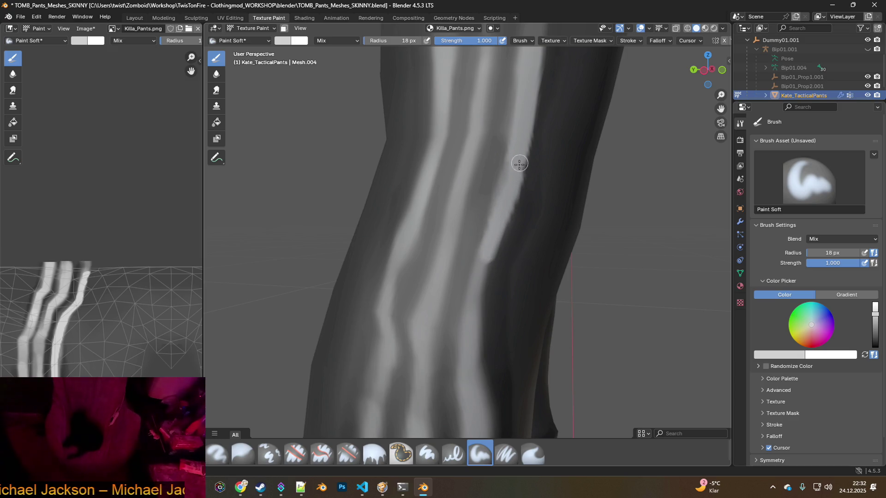
pyautogui.moveTo(492, 226)
pyautogui.mouseDown()
pyautogui.moveTo(475, 273)
pyautogui.moveTo(485, 261)
pyautogui.mouseUp()
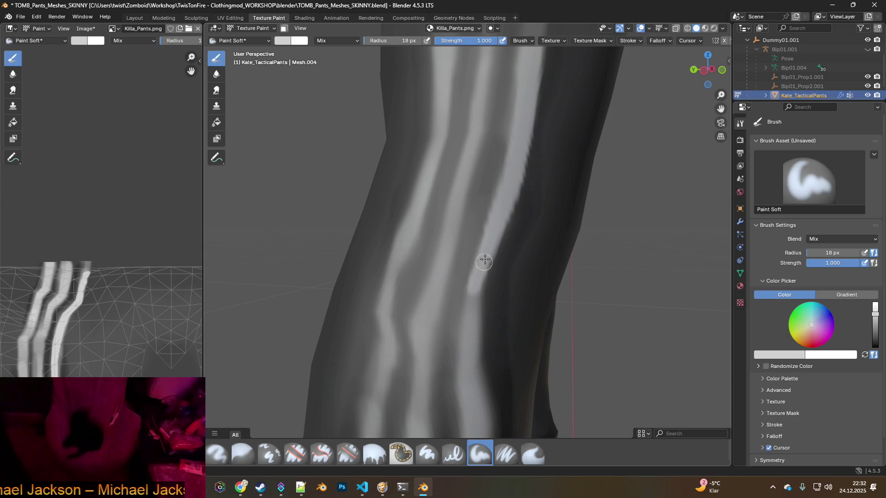
pyautogui.moveTo(506, 197); pyautogui.dragTo(477, 305)
pyautogui.moveTo(476, 304); pyautogui.dragTo(495, 152, button='middle')
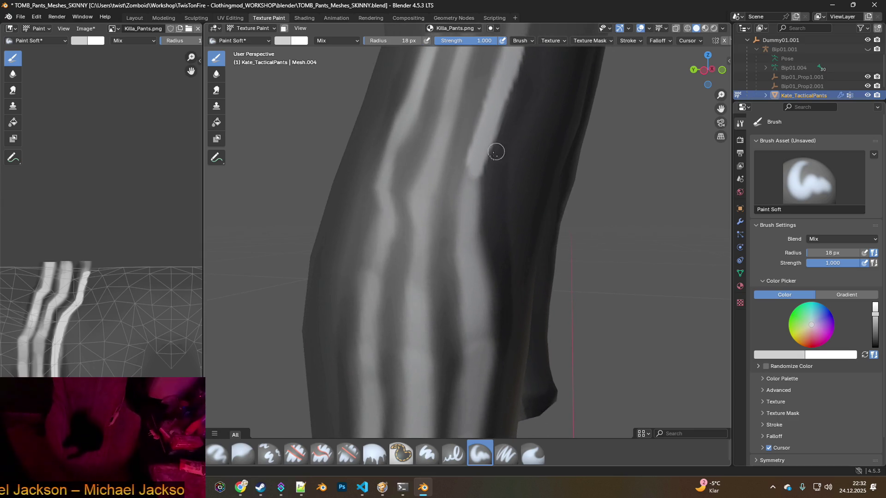
pyautogui.scroll(-5, 501, 179)
# - Bring the lower leg into view and paint a white stroke down the stripe
pyautogui.moveTo(504, 198)
pyautogui.mouseDown(button='middle')
pyautogui.moveTo(440, 201)
pyautogui.moveTo(563, 237)
pyautogui.mouseUp(button='middle')
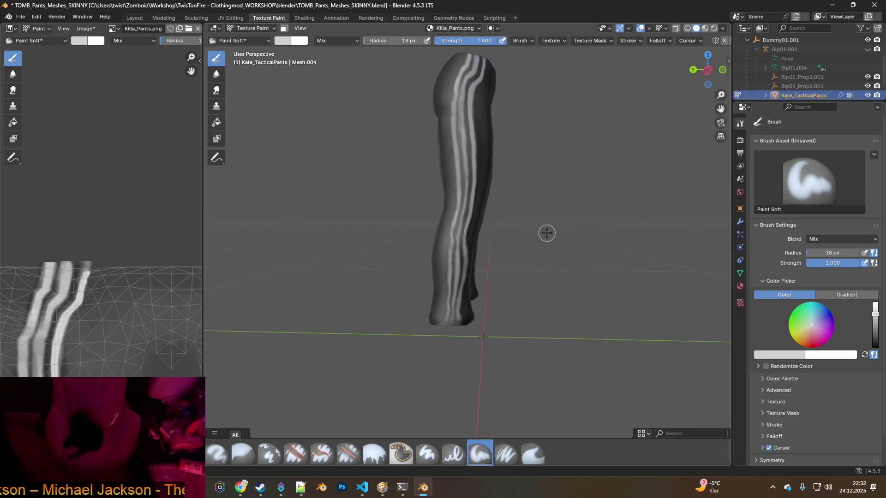
pyautogui.scroll(8, 547, 233)
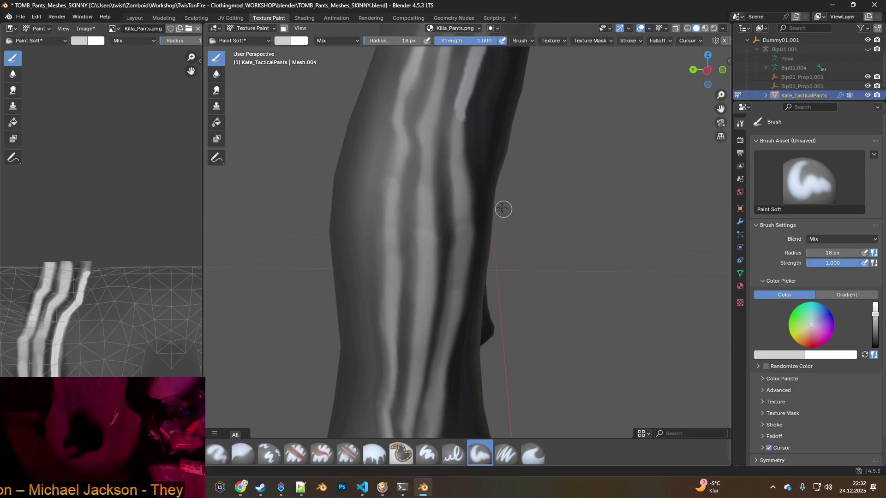
pyautogui.moveTo(493, 196); pyautogui.dragTo(492, 206, button='middle')
pyautogui.moveTo(633, 211)
pyautogui.mouseDown(button='middle')
pyautogui.moveTo(609, 221)
pyautogui.moveTo(470, 219)
pyautogui.moveTo(529, 230)
pyautogui.mouseUp(button='middle')
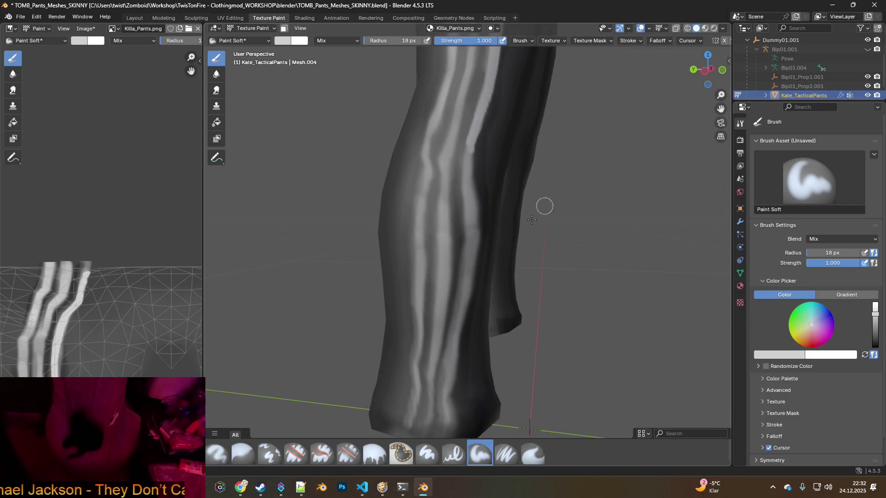
pyautogui.moveTo(490, 205); pyautogui.dragTo(475, 154, button='middle')
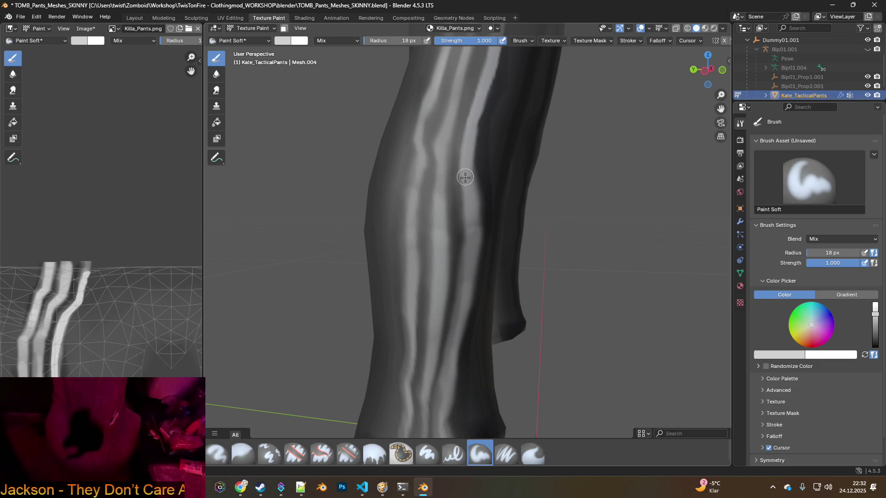
pyautogui.moveTo(464, 189); pyautogui.dragTo(459, 314)
pyautogui.moveTo(459, 314); pyautogui.dragTo(464, 272, button='middle')
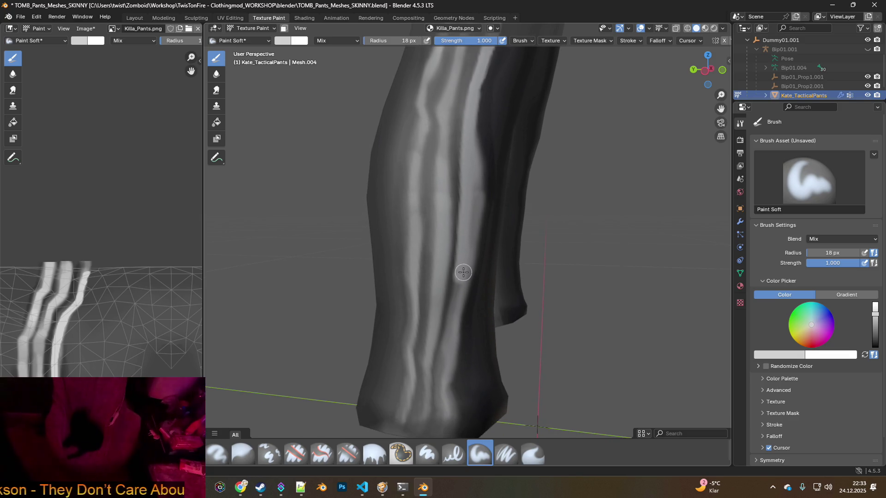
pyautogui.moveTo(462, 277); pyautogui.dragTo(444, 422)
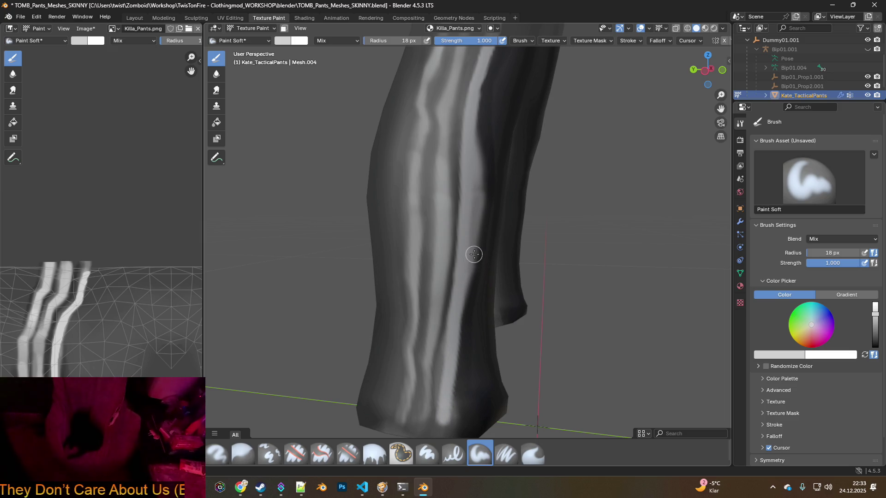
# - Sample the pants' dark grey, paint along the stripe edge to tidy it, and inspect the result
pyautogui.moveTo(473, 253); pyautogui.dragTo(469, 232, button='middle')
pyautogui.press('s')
pyautogui.moveTo(476, 155); pyautogui.dragTo(457, 388)
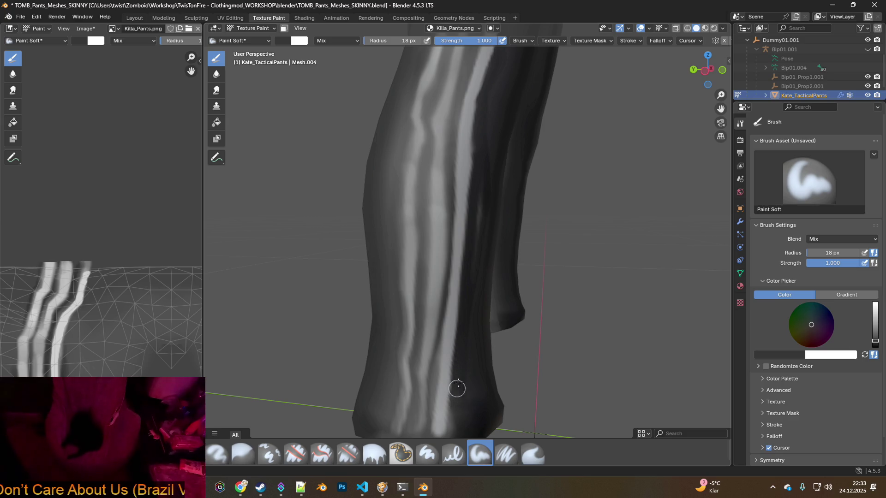
pyautogui.moveTo(473, 308)
pyautogui.mouseDown(button='middle')
pyautogui.moveTo(466, 292)
pyautogui.moveTo(528, 224)
pyautogui.mouseUp(button='middle')
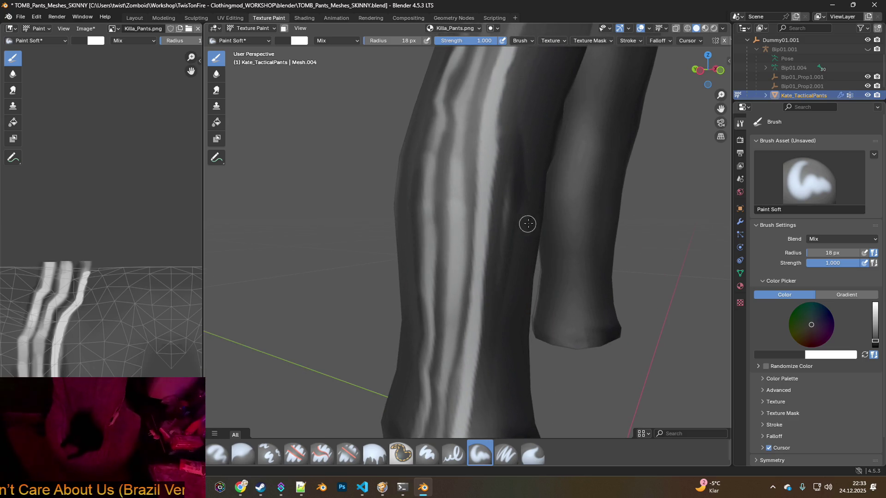
pyautogui.press('s')
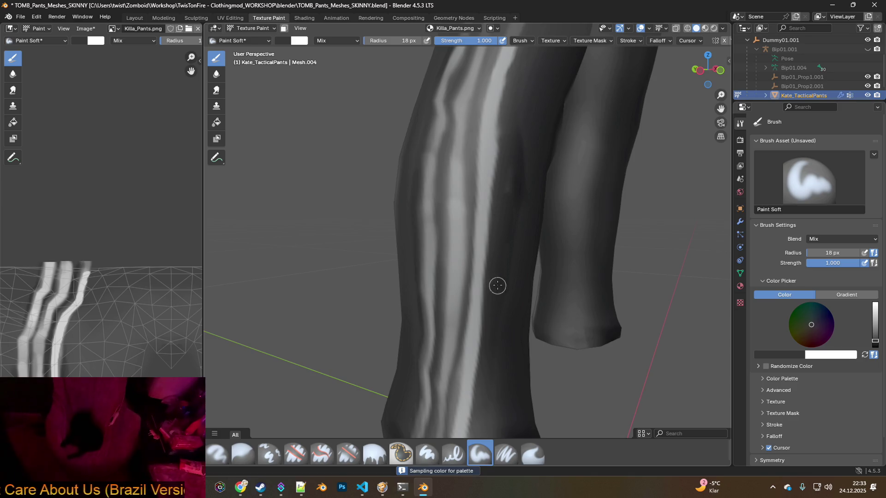
pyautogui.press('s')
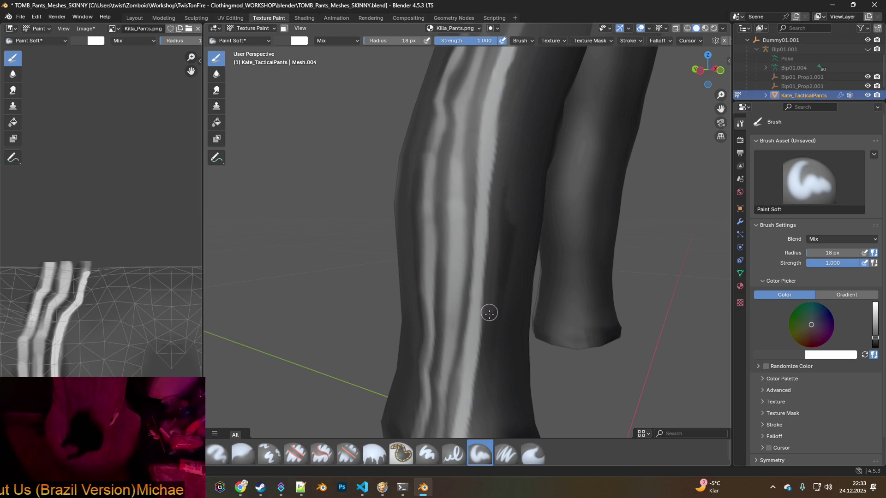
pyautogui.moveTo(516, 180); pyautogui.dragTo(483, 238, button='middle')
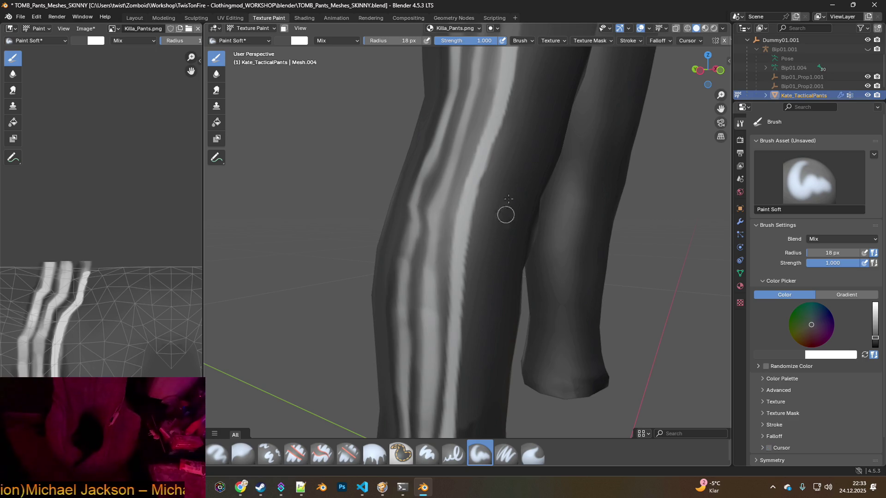
pyautogui.moveTo(523, 118)
pyautogui.mouseDown(button='middle')
pyautogui.moveTo(498, 258)
pyautogui.moveTo(469, 333)
pyautogui.moveTo(488, 245)
pyautogui.mouseUp(button='middle')
pyautogui.scroll(-3, 488, 245)
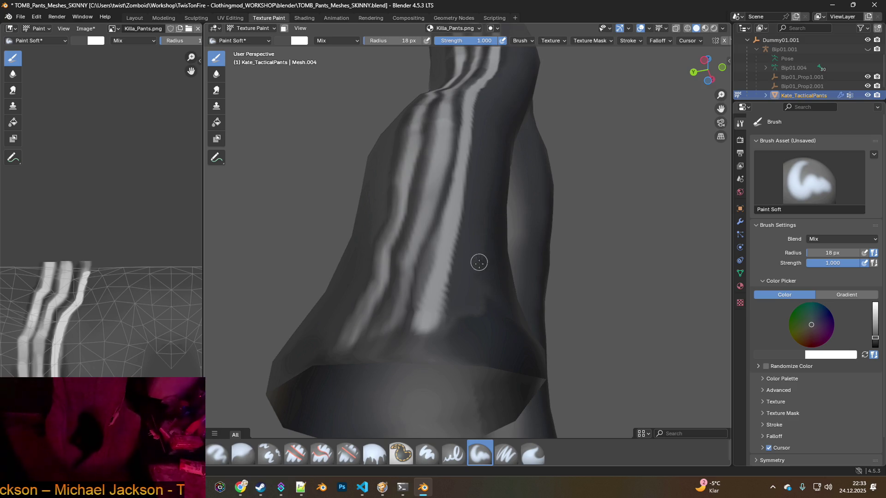
pyautogui.scroll(-5, 479, 262)
pyautogui.moveTo(475, 245)
pyautogui.mouseDown(button='middle')
pyautogui.moveTo(463, 245)
pyautogui.moveTo(473, 212)
pyautogui.mouseUp(button='middle')
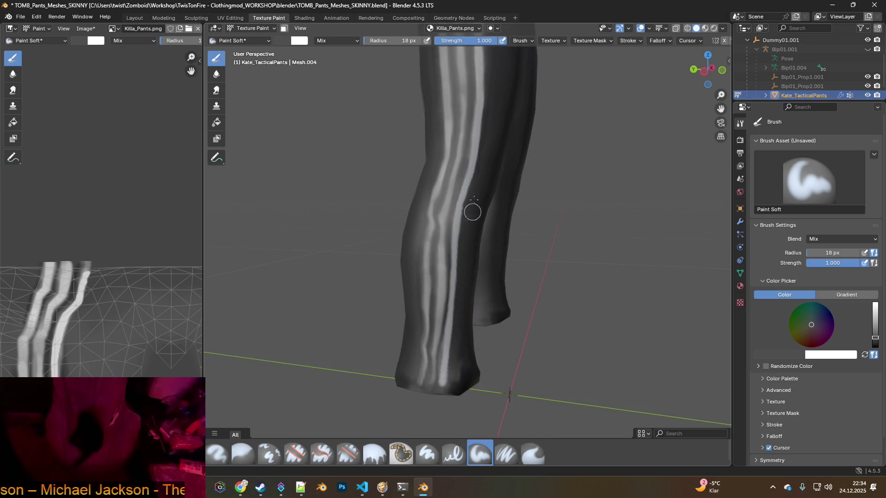
pyautogui.scroll(5, 472, 212)
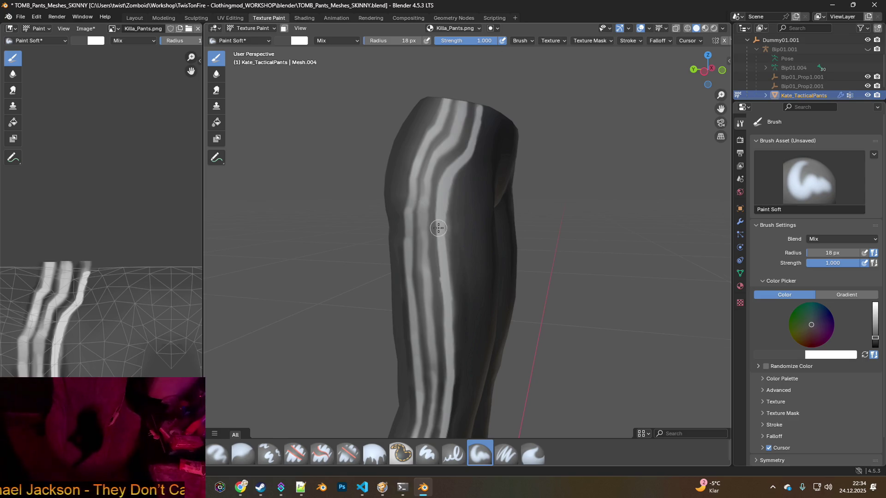
# - Sample a darker grey and paint three strokes along the upper-leg stripe edges, then switch to the game
pyautogui.scroll(3, 438, 228)
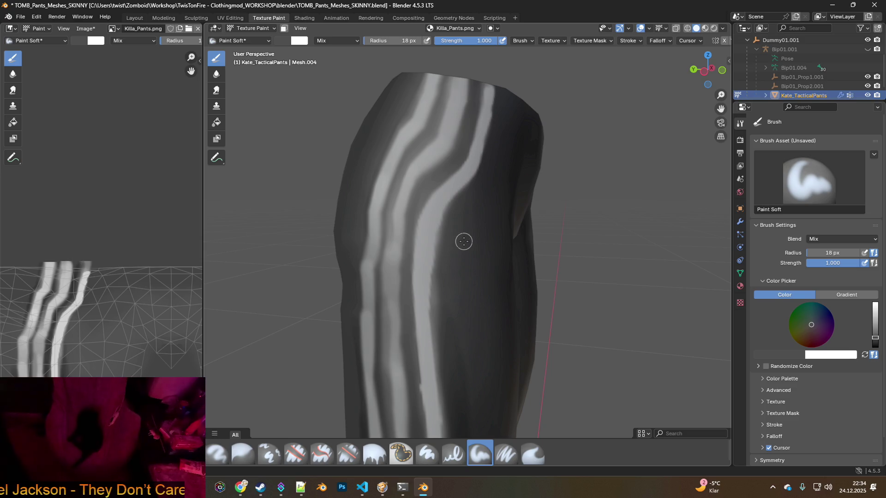
pyautogui.scroll(3, 479, 227)
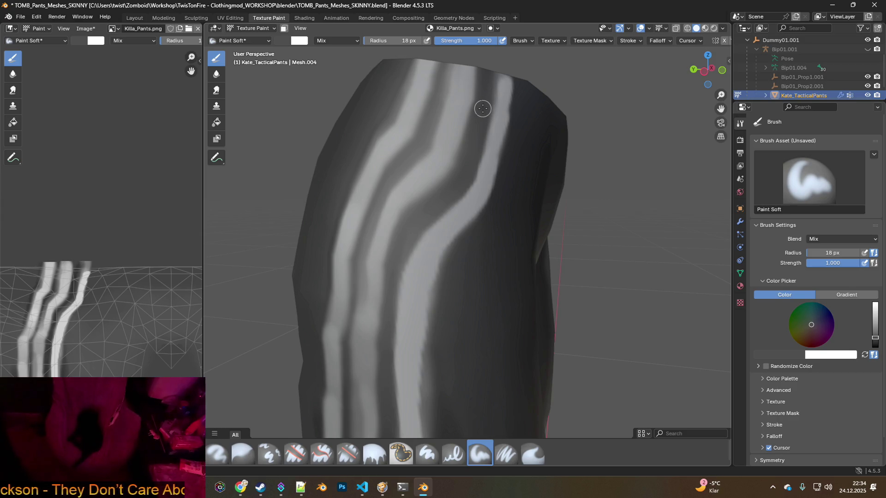
pyautogui.press('s')
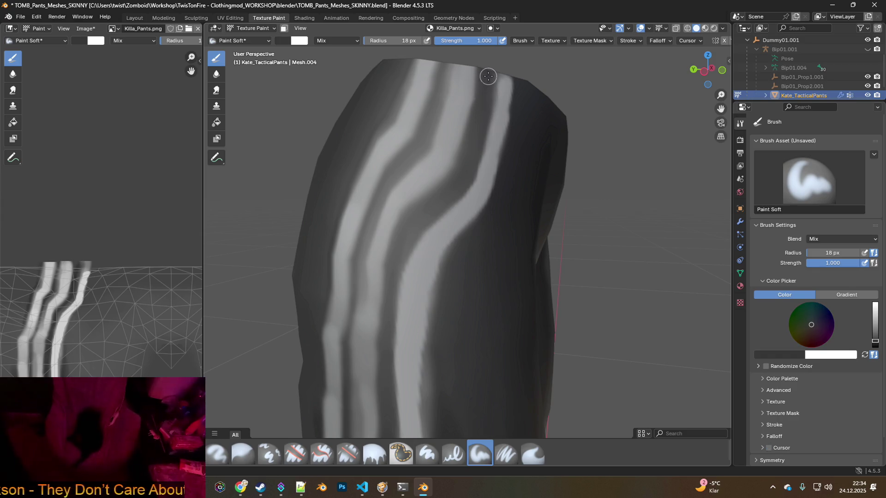
pyautogui.moveTo(488, 92)
pyautogui.mouseDown()
pyautogui.moveTo(466, 176)
pyautogui.moveTo(421, 232)
pyautogui.mouseUp()
pyautogui.moveTo(459, 196)
pyautogui.mouseDown()
pyautogui.moveTo(408, 259)
pyautogui.moveTo(391, 372)
pyautogui.mouseUp()
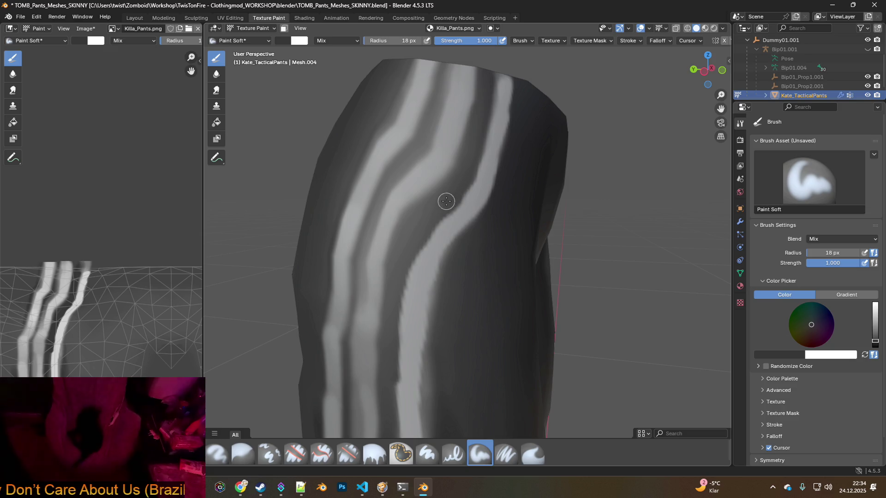
pyautogui.moveTo(431, 223)
pyautogui.mouseDown()
pyautogui.moveTo(405, 251)
pyautogui.moveTo(396, 325)
pyautogui.mouseUp()
pyautogui.keyDown('ctrl'); pyautogui.moveTo(427, 314); pyautogui.dragTo(458, 170, button='middle'); pyautogui.keyUp('ctrl')
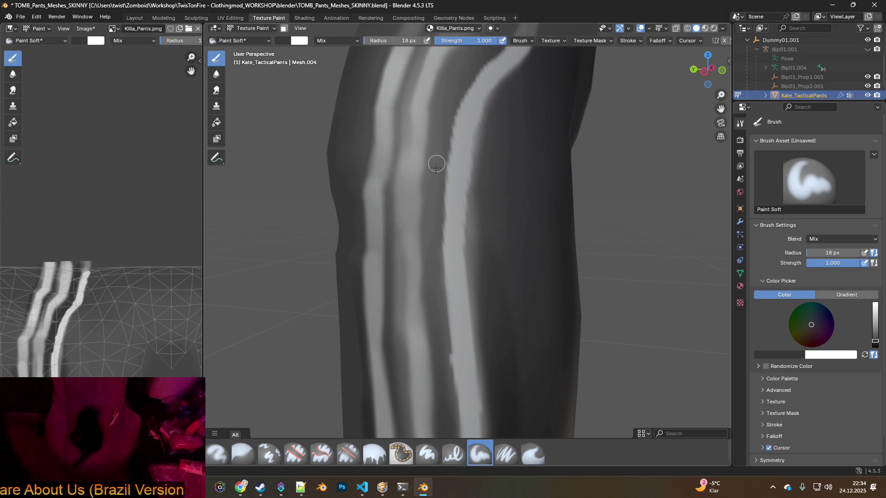
pyautogui.moveTo(443, 129)
pyautogui.keyDown('ctrl'); pyautogui.mouseDown(button='middle')
pyautogui.moveTo(475, 152)
pyautogui.moveTo(442, 156)
pyautogui.mouseUp(button='middle'); pyautogui.keyUp('ctrl')
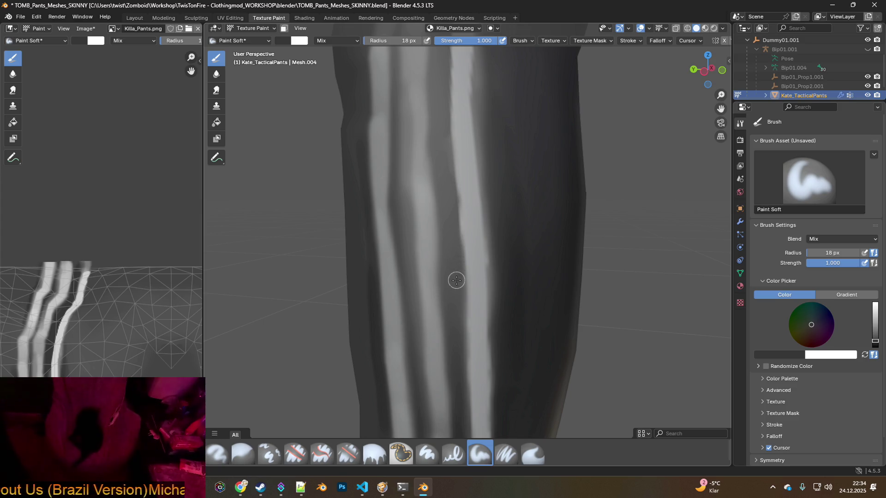
pyautogui.moveTo(440, 98)
pyautogui.mouseDown(button='middle')
pyautogui.moveTo(471, 241)
pyautogui.moveTo(494, 213)
pyautogui.mouseUp(button='middle')
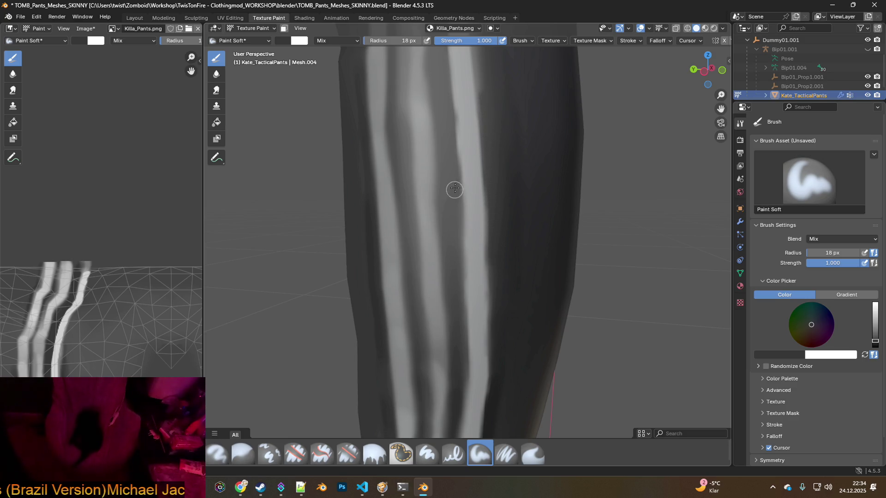
pyautogui.scroll(-3, 476, 243)
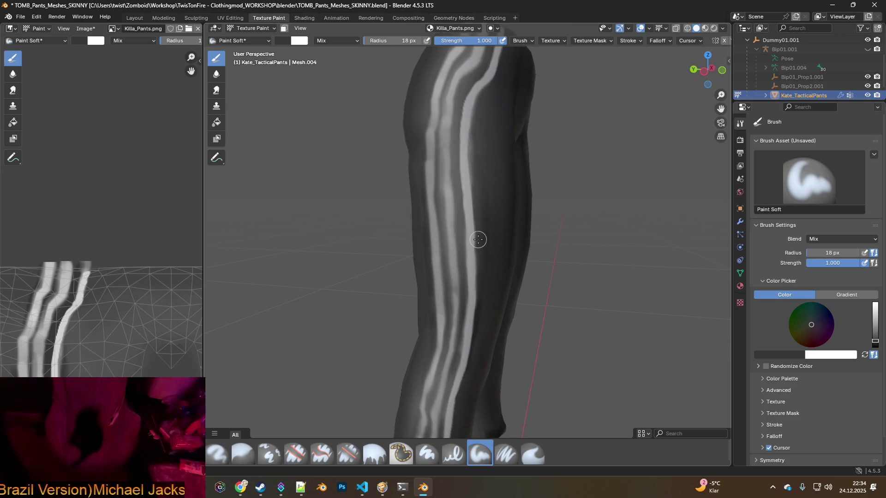
pyautogui.hotkey('alt', 'Tab')
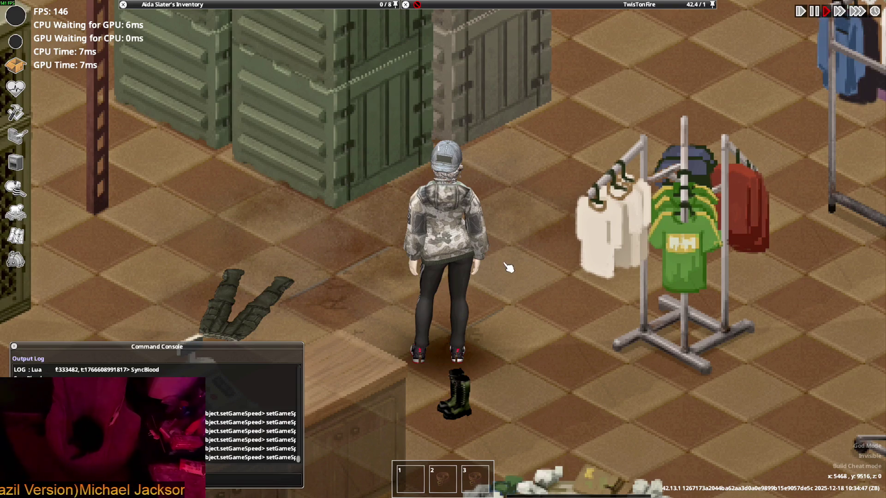
# - Walk to the clothing rack, open the inventory and wear the Hooded Trench Coat
pyautogui.press('d')
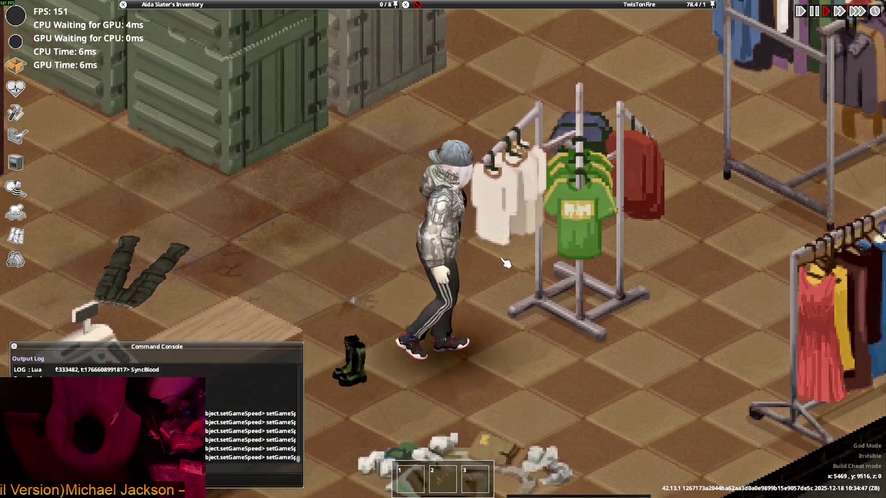
pyautogui.press('Tab')
pyautogui.scroll(5, 193, 98)
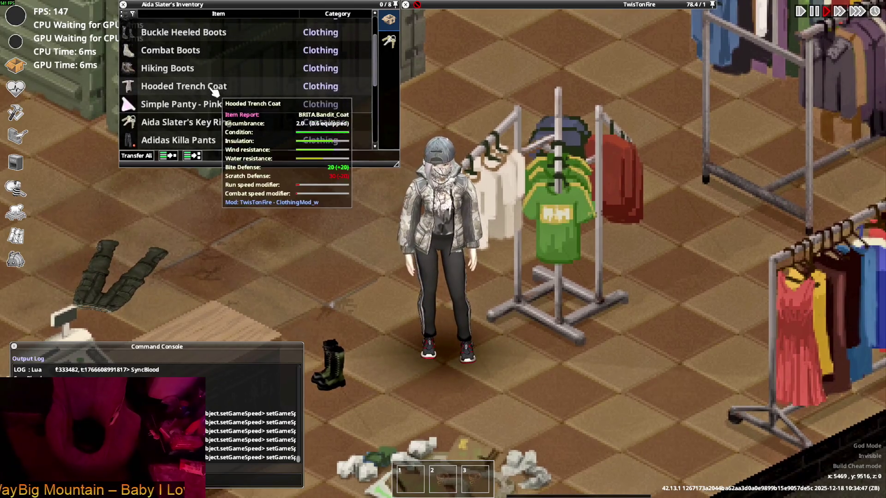
pyautogui.scroll(1, 193, 98)
pyautogui.scroll(-2, 193, 97)
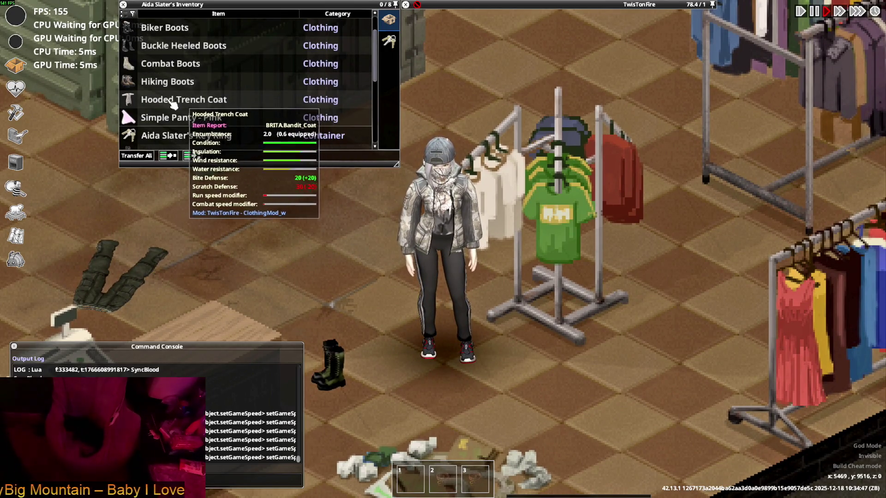
pyautogui.rightClick(164, 100)
pyautogui.click(194, 127)
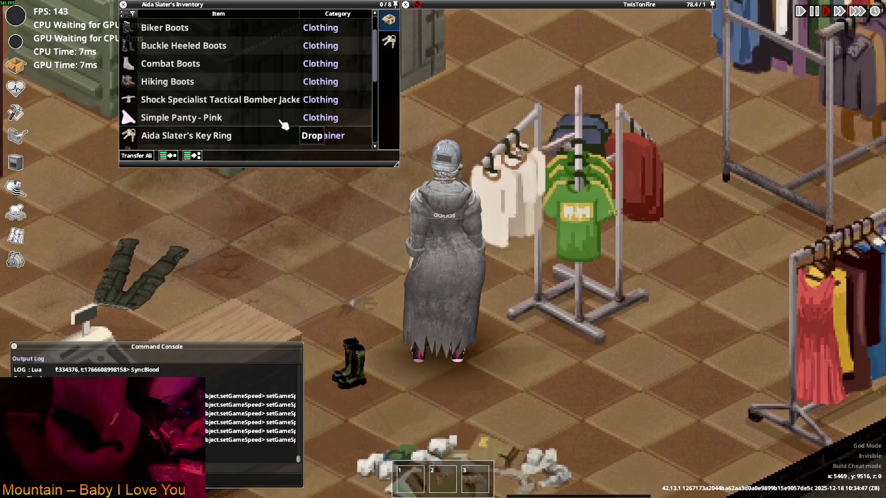
# - Put the trench coat's hood up, leaving the tactical cap unchanged
pyautogui.scroll(-7, 172, 111)
pyautogui.rightClick(168, 82)
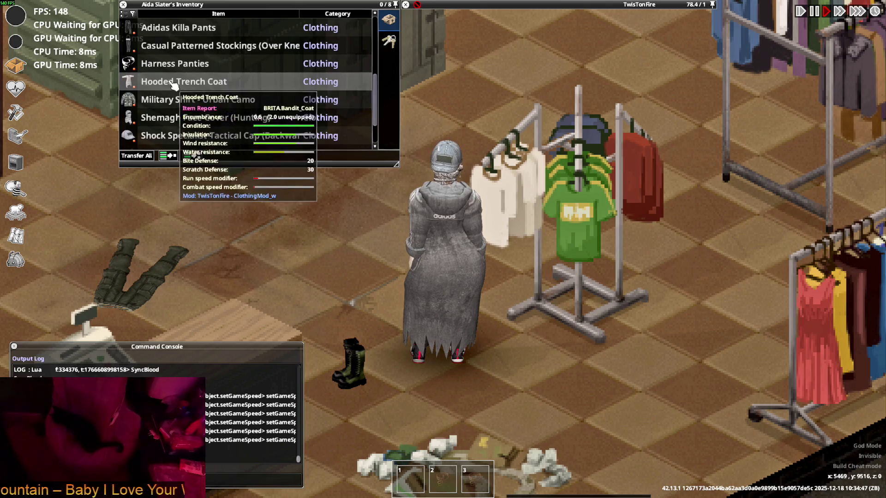
pyautogui.click(205, 110)
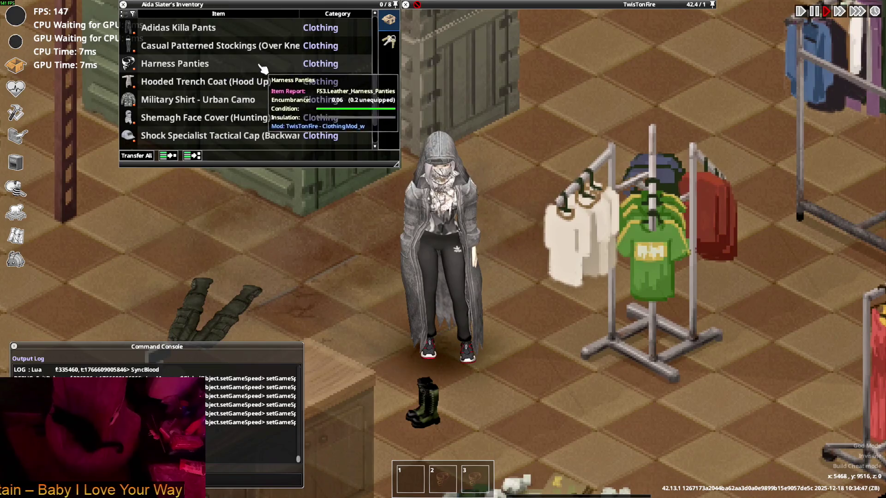
pyautogui.scroll(-1, 176, 102)
pyautogui.rightClick(180, 117)
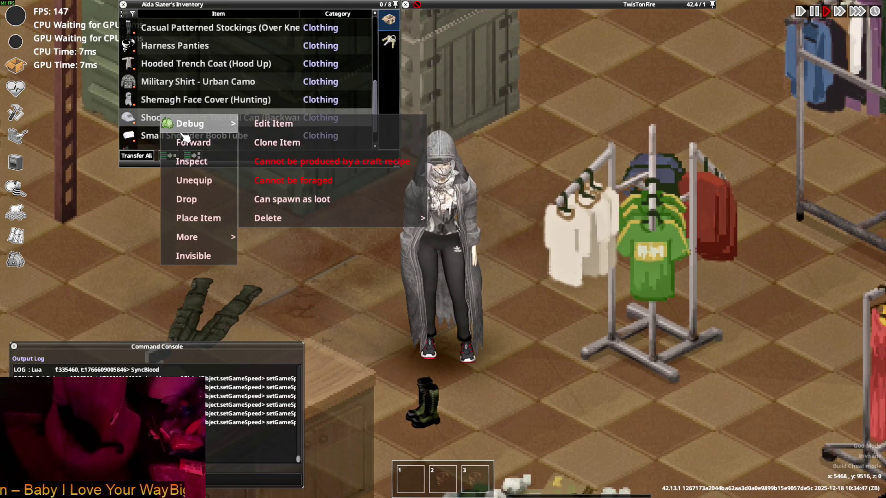
pyautogui.click(259, 235)
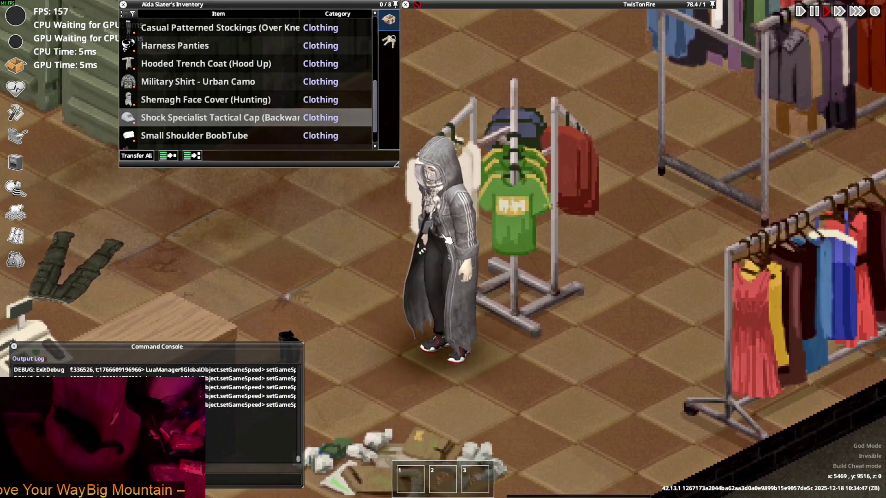
pyautogui.moveTo(173, 90)
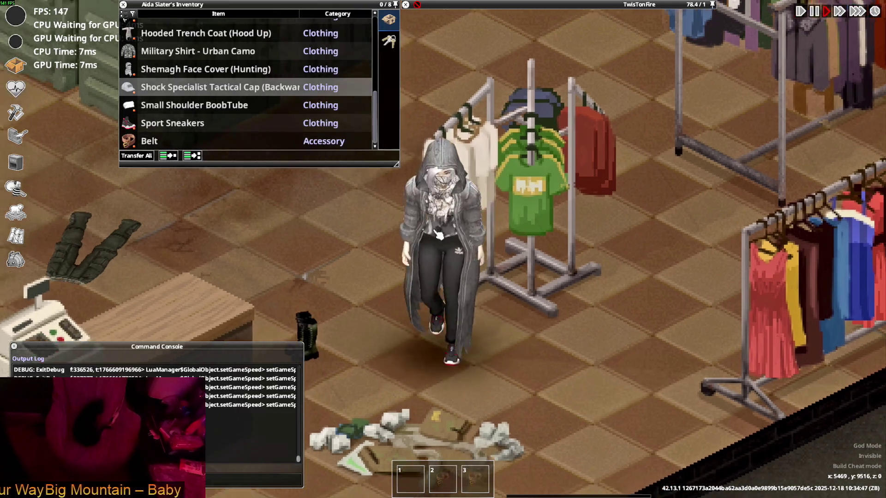
pyautogui.moveTo(595, 21)
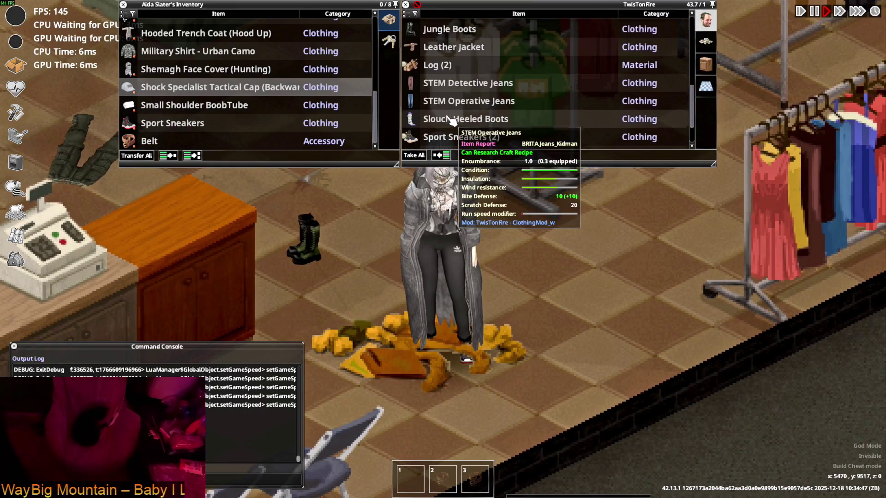
# - Walk out of the store to the street pile and wear the Camo Pants
pyautogui.hotkey('w', 'a')
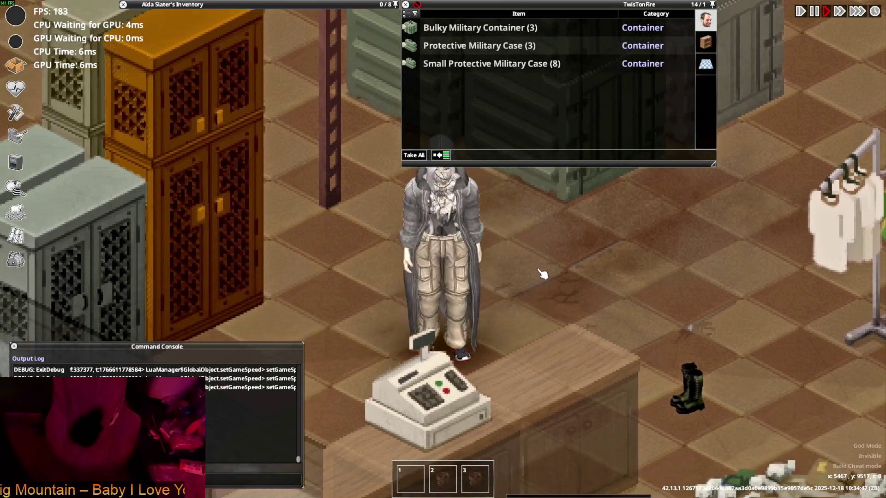
pyautogui.hotkey('s', 'd')
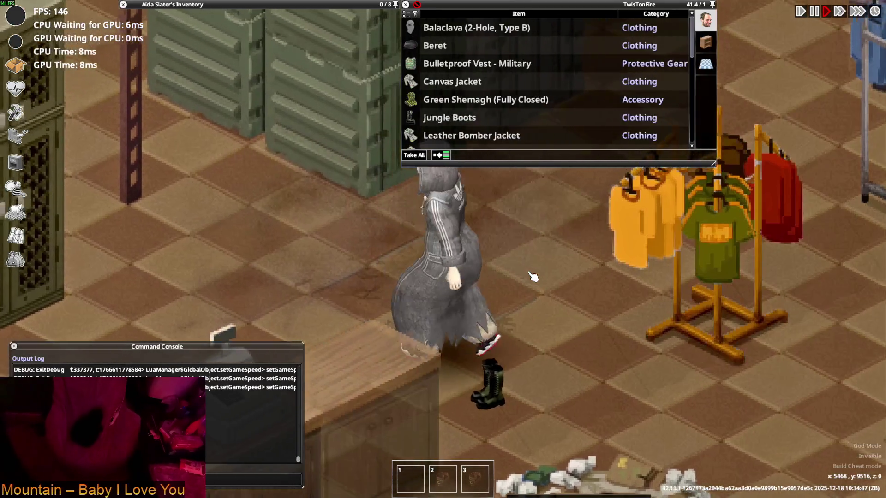
pyautogui.hotkey('s', 'a')
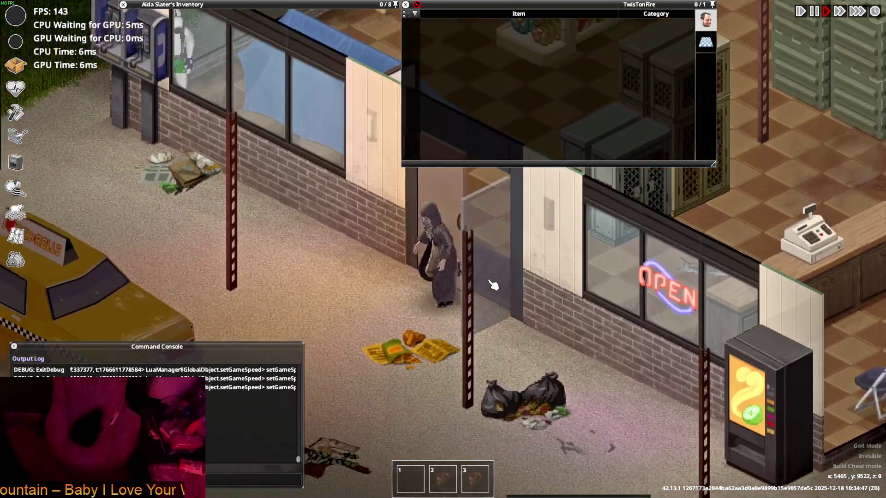
pyautogui.press('w')
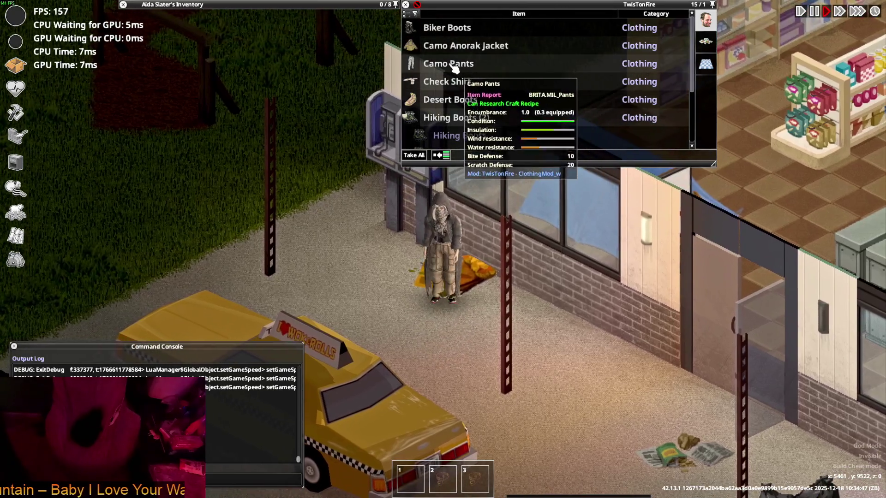
pyautogui.click(481, 93)
pyautogui.scroll(2, 569, 256)
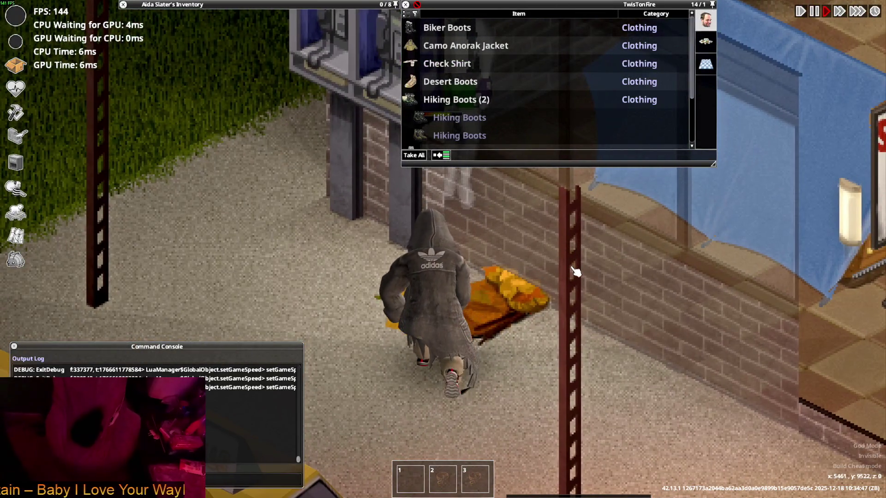
# - Walk over to the Hiking Boots pile and back, then return to Blender
pyautogui.press('s')
pyautogui.press('d')
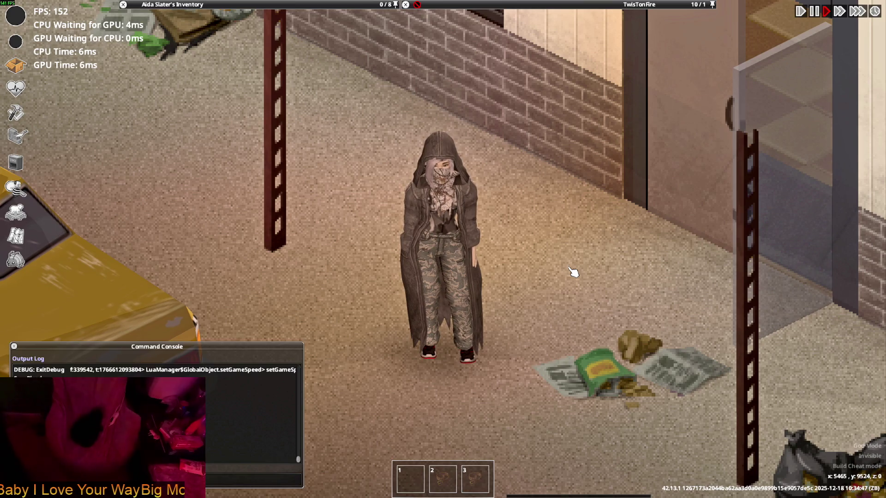
pyautogui.press('d')
pyautogui.moveTo(629, 8)
pyautogui.moveTo(530, 98)
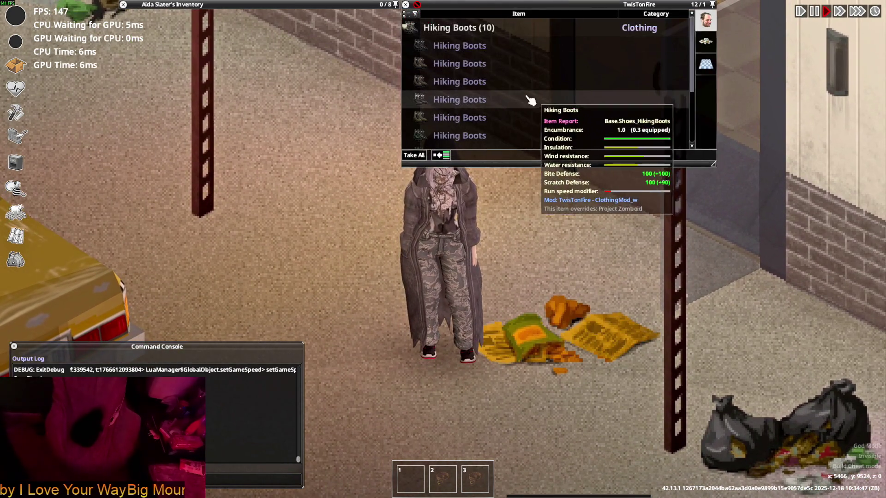
pyautogui.press('w')
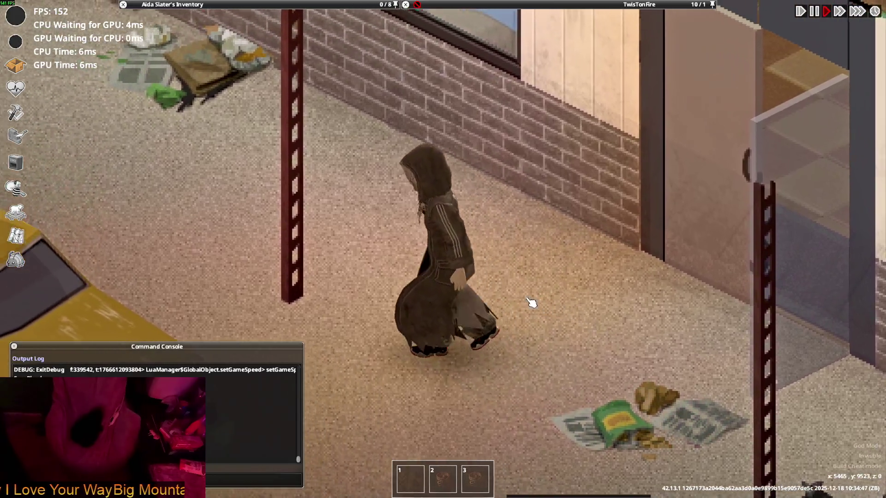
pyautogui.hotkey('alt', 'Tab')
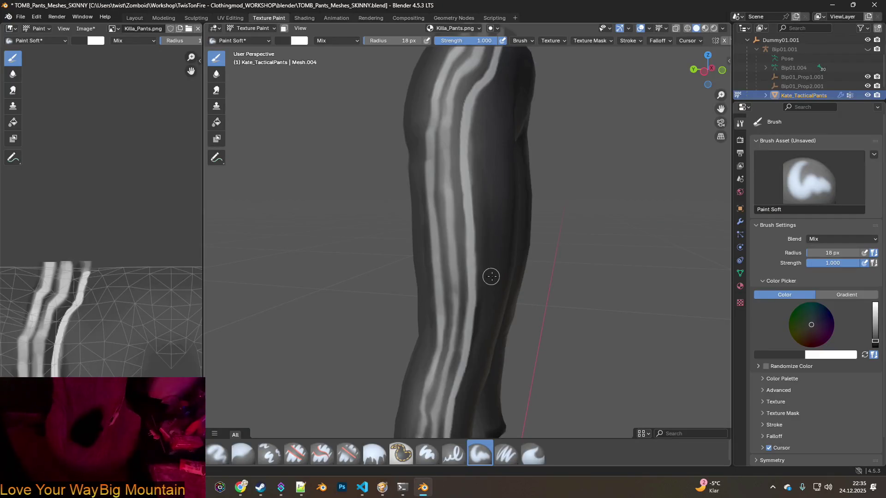
# - Sample the light stripe colour and paint white down the stripe from the waistband
pyautogui.scroll(5, 491, 277)
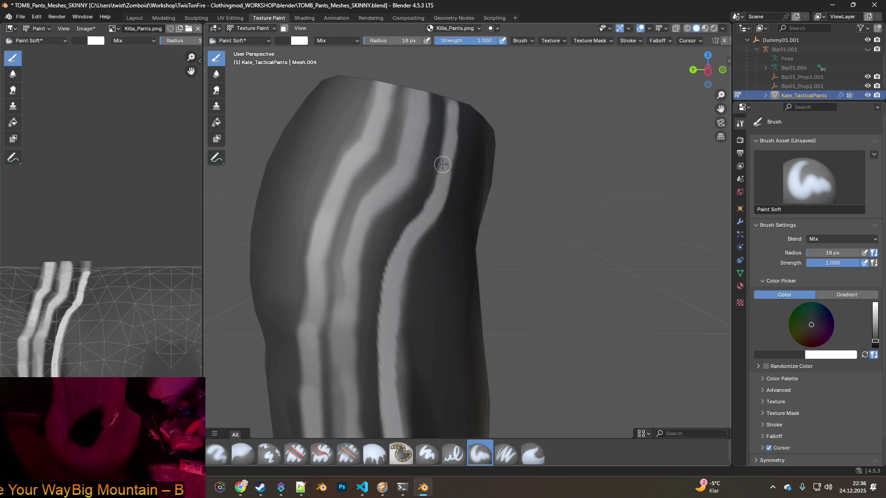
pyautogui.press('s')
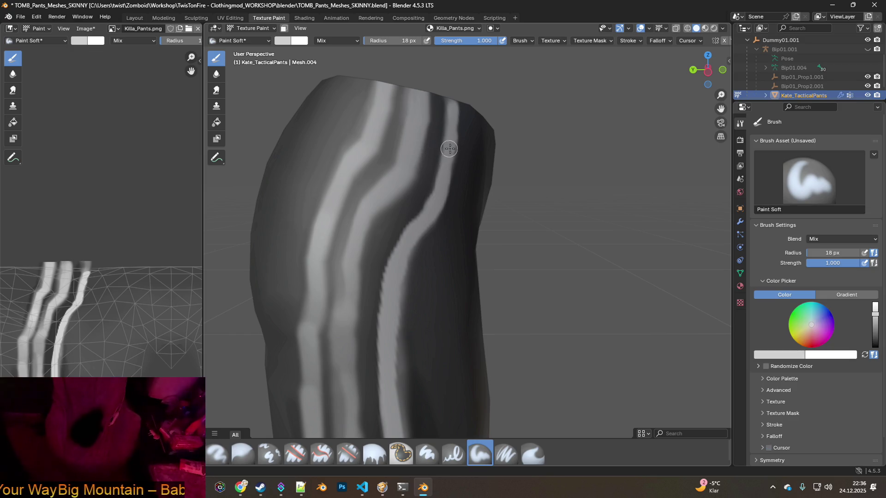
pyautogui.scroll(3, 452, 142)
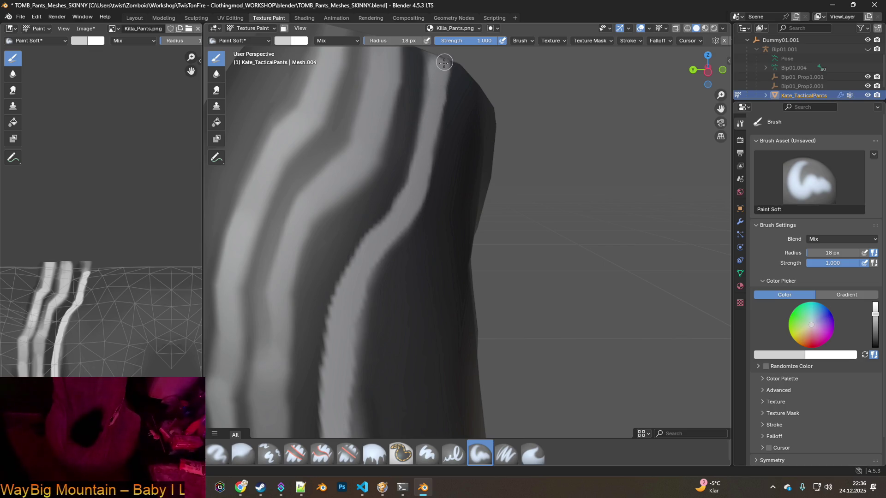
pyautogui.moveTo(419, 129)
pyautogui.mouseDown(button='middle')
pyautogui.moveTo(455, 139)
pyautogui.moveTo(439, 148)
pyautogui.moveTo(396, 114)
pyautogui.mouseUp(button='middle')
pyautogui.moveTo(390, 100)
pyautogui.mouseDown()
pyautogui.moveTo(380, 170)
pyautogui.moveTo(361, 197)
pyautogui.mouseUp()
pyautogui.moveTo(351, 210); pyautogui.dragTo(345, 249)
# - Brighten the middle side stripe with repeated solid passes down the leg
pyautogui.keyDown('shift'); pyautogui.moveTo(369, 244); pyautogui.dragTo(334, 102, button='middle'); pyautogui.keyUp('shift')
pyautogui.moveTo(325, 129)
pyautogui.mouseDown()
pyautogui.moveTo(319, 216)
pyautogui.moveTo(329, 294)
pyautogui.mouseUp()
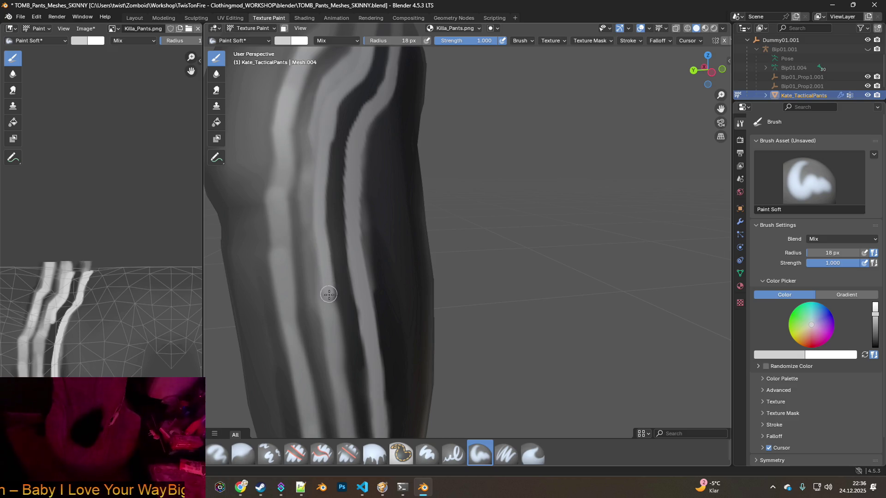
pyautogui.moveTo(331, 309); pyautogui.dragTo(331, 183, button='middle')
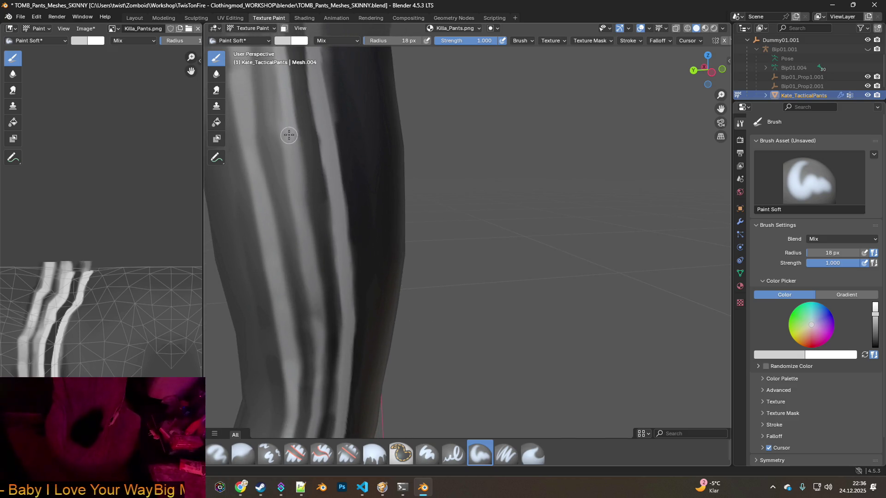
pyautogui.moveTo(299, 190)
pyautogui.mouseDown()
pyautogui.moveTo(316, 309)
pyautogui.moveTo(330, 324)
pyautogui.mouseUp()
pyautogui.moveTo(330, 324); pyautogui.dragTo(296, 157, button='middle')
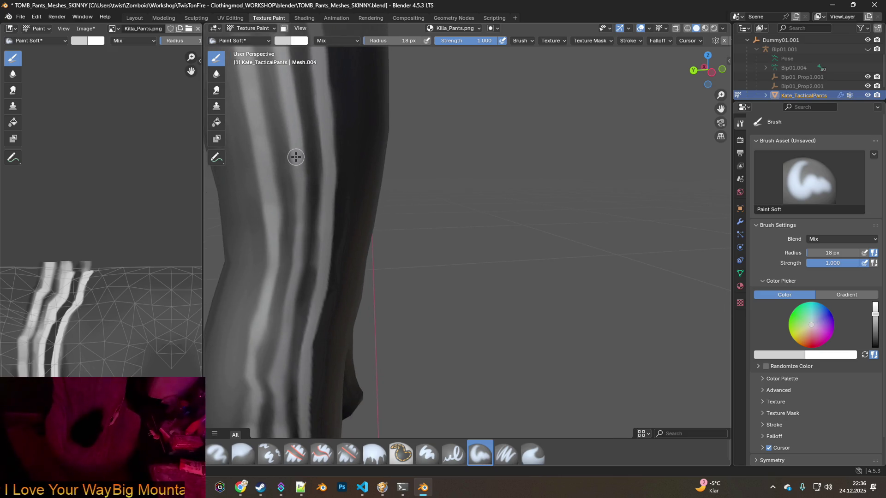
pyautogui.moveTo(299, 165); pyautogui.dragTo(293, 300)
pyautogui.moveTo(293, 300); pyautogui.dragTo(295, 167, button='middle')
pyautogui.moveTo(290, 197); pyautogui.dragTo(282, 256)
# - Extend the bright stripe down to the hem, then sample the dark pants colour
pyautogui.moveTo(312, 276); pyautogui.dragTo(277, 144, button='middle')
pyautogui.moveTo(276, 167); pyautogui.dragTo(278, 251)
pyautogui.moveTo(279, 251)
pyautogui.mouseDown(button='middle')
pyautogui.moveTo(298, 231)
pyautogui.moveTo(281, 172)
pyautogui.mouseUp(button='middle')
pyautogui.moveTo(277, 167); pyautogui.dragTo(273, 342)
pyautogui.moveTo(275, 324); pyautogui.dragTo(277, 246, button='middle')
pyautogui.moveTo(279, 280); pyautogui.dragTo(277, 317)
pyautogui.moveTo(276, 230)
pyautogui.mouseDown(button='middle')
pyautogui.moveTo(303, 190)
pyautogui.moveTo(303, 249)
pyautogui.moveTo(311, 221)
pyautogui.mouseUp(button='middle')
pyautogui.press('s')
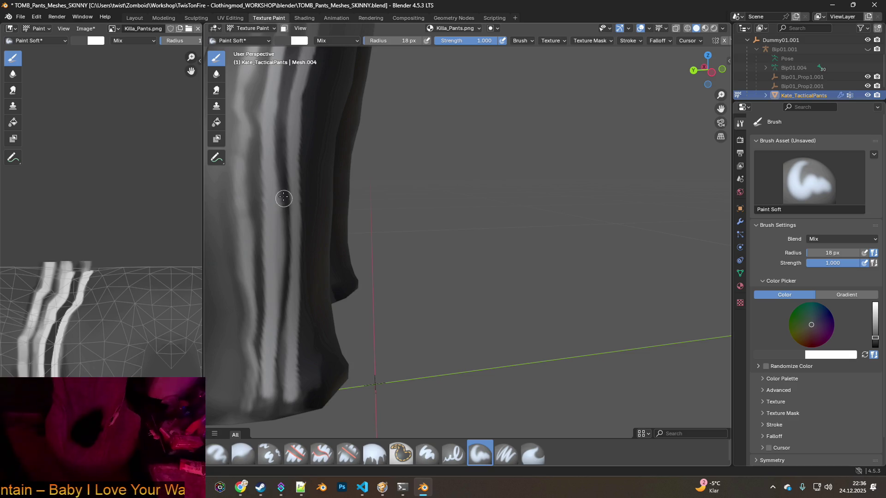